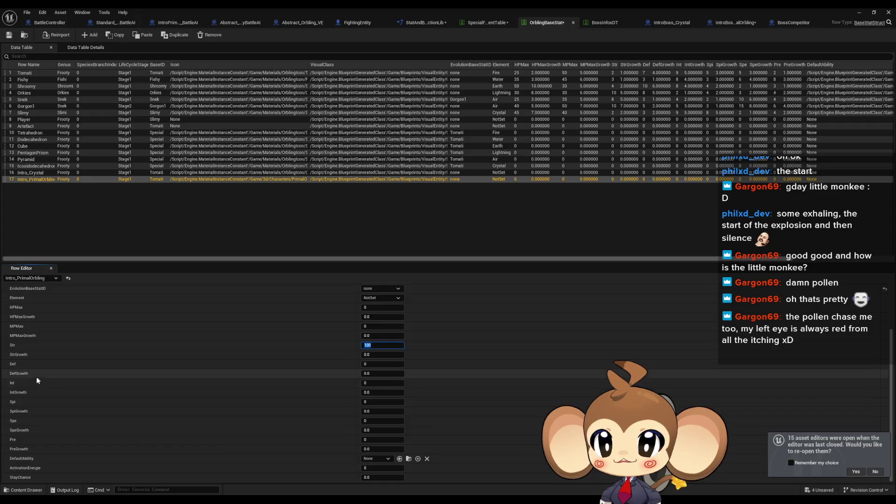
- Enter 100 for Intro_PrimalOrbling's Def, Int, Spi, Spe and Pre stats in OrblingBaseStat
click(373, 364)
text(100)
click(373, 383)
text(100)
key(Return)
key(Return)
click(373, 420)
text(100)
click(371, 440)
text(100)
key(Return)
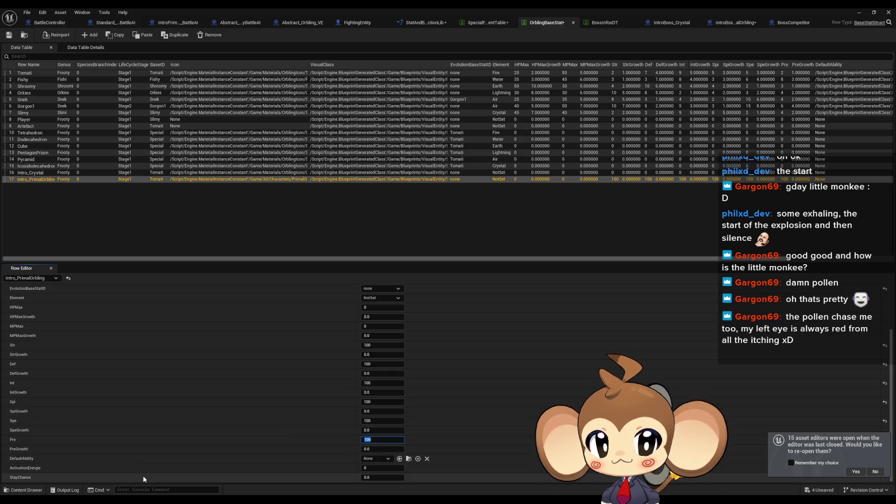
scroll(196, 441, up, 2)
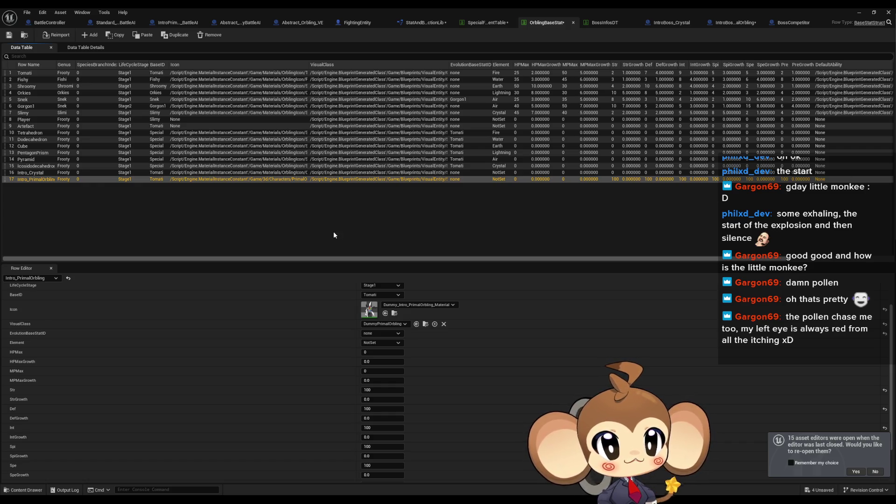
click(857, 12)
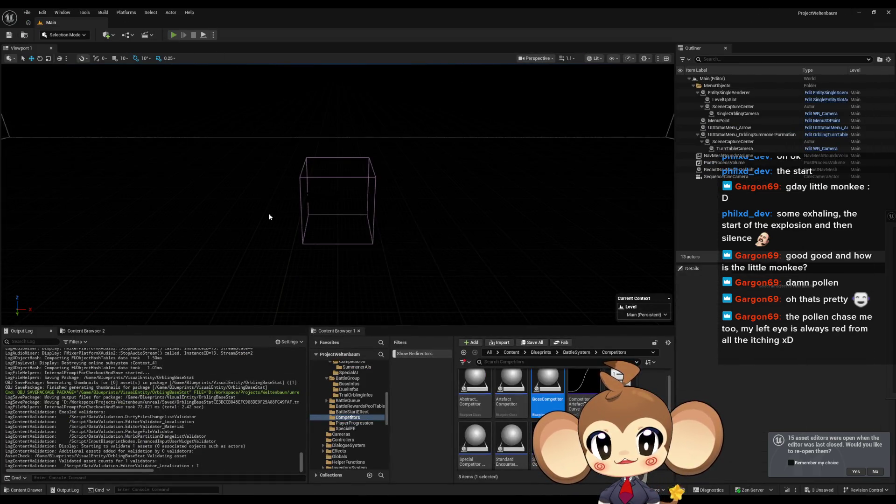
- Play the level with Alt+P, watch the test battle, then stop the session
key(alt+p)
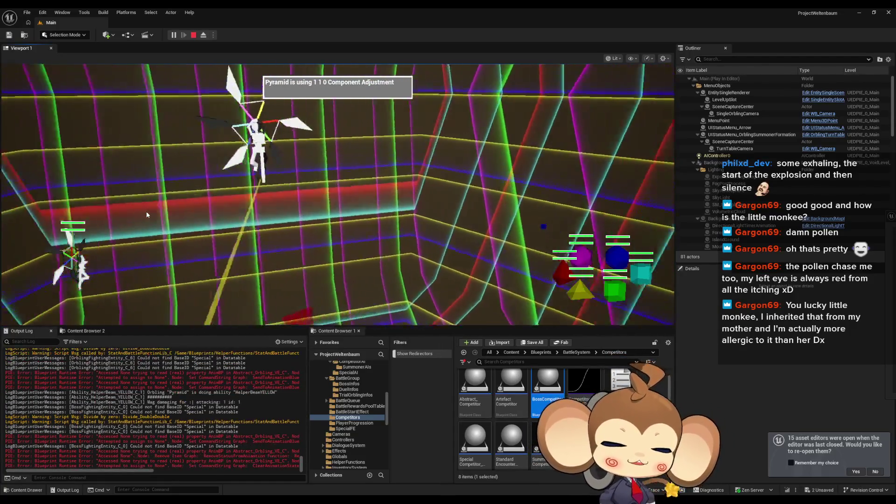
click(193, 35)
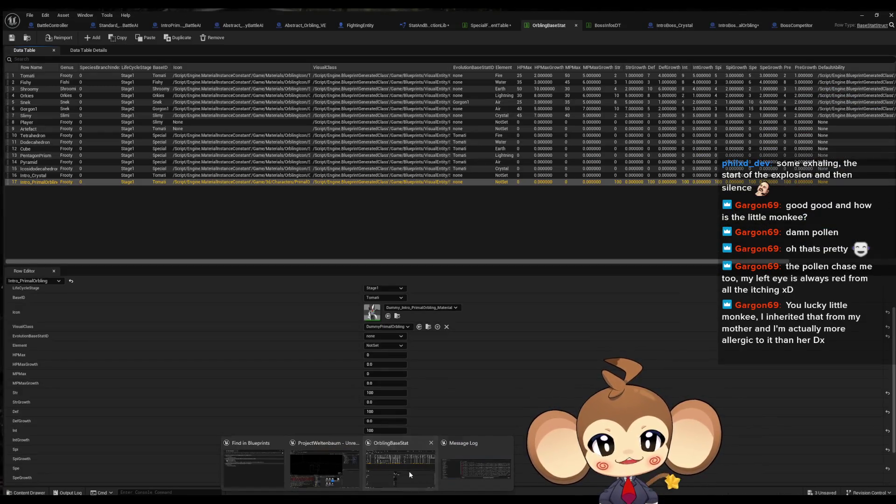
- Find references to CalculateDamageValue by name from the StatAndBattleFunctionLib blueprint
click(409, 471)
click(426, 24)
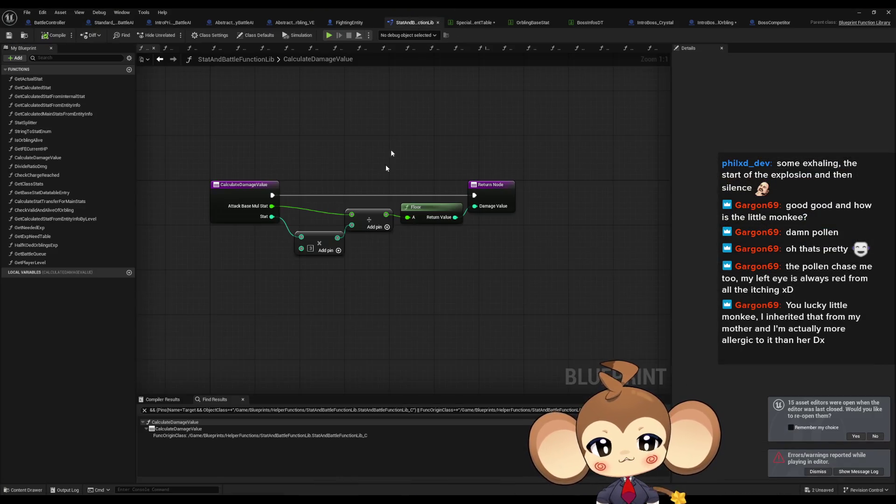
right_click(243, 196)
mouse_move(280, 268)
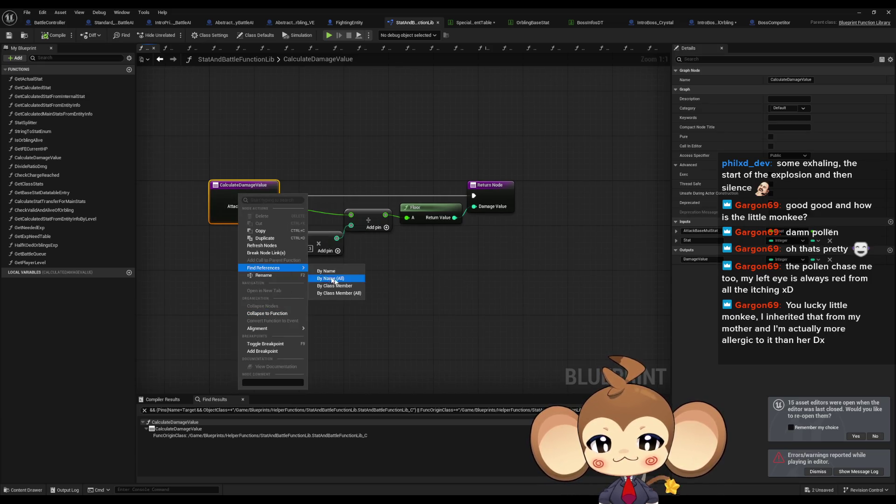
click(330, 279)
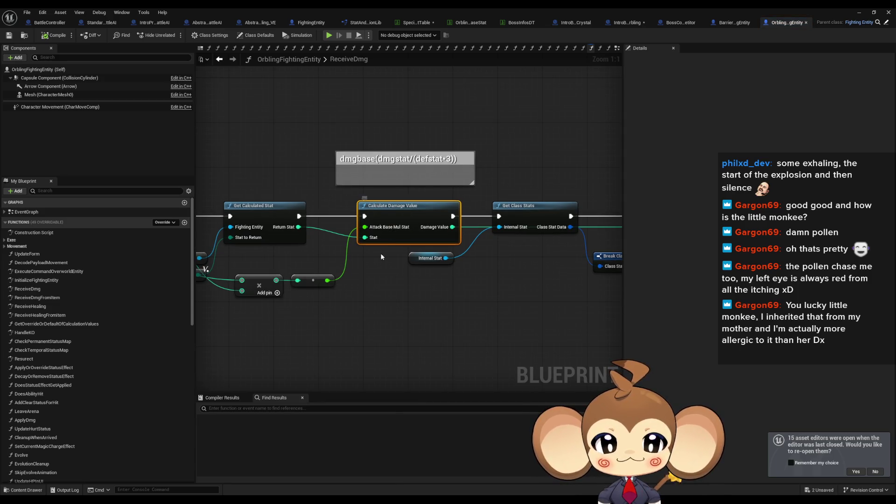
- Inspect the Local Payload Parsed and Ability Data Asset inputs, then open Get Override or Default for Ability Power
mouse_move(346, 259)
mouse_down()
mouse_move(481, 289)
mouse_move(369, 299)
mouse_up()
drag(283, 266, 529, 266)
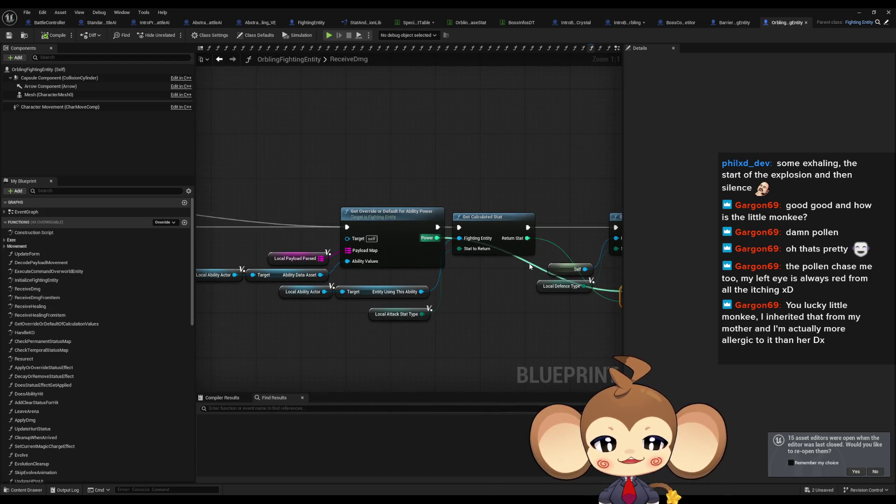
click(434, 233)
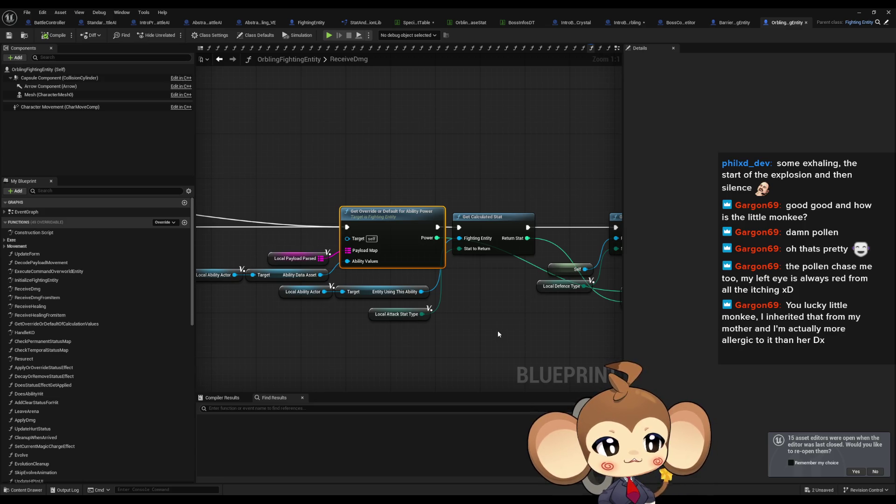
drag(355, 212, 394, 194)
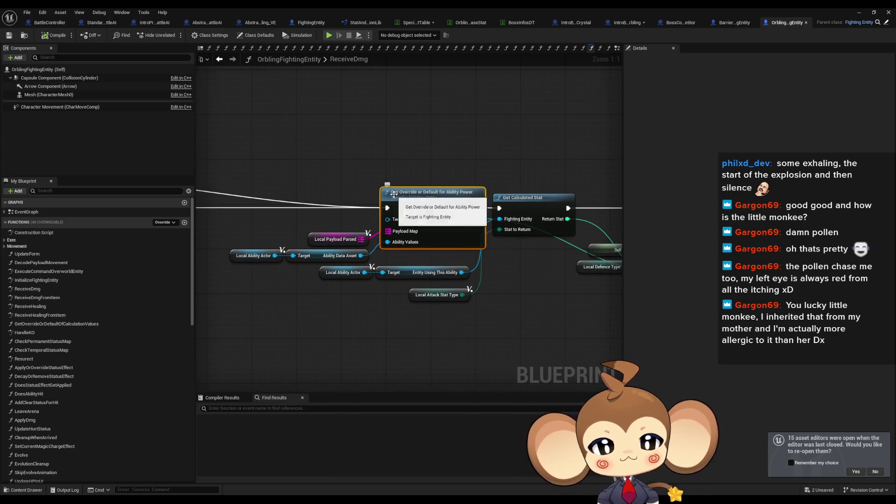
click(355, 240)
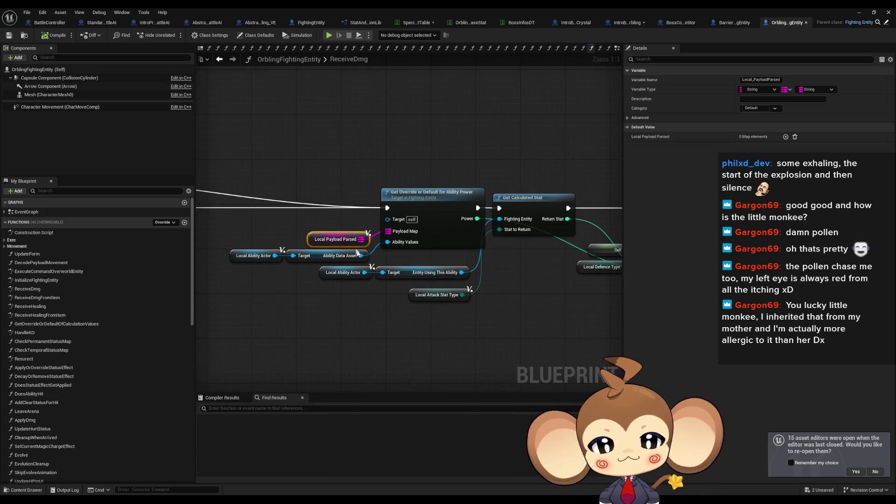
click(308, 257)
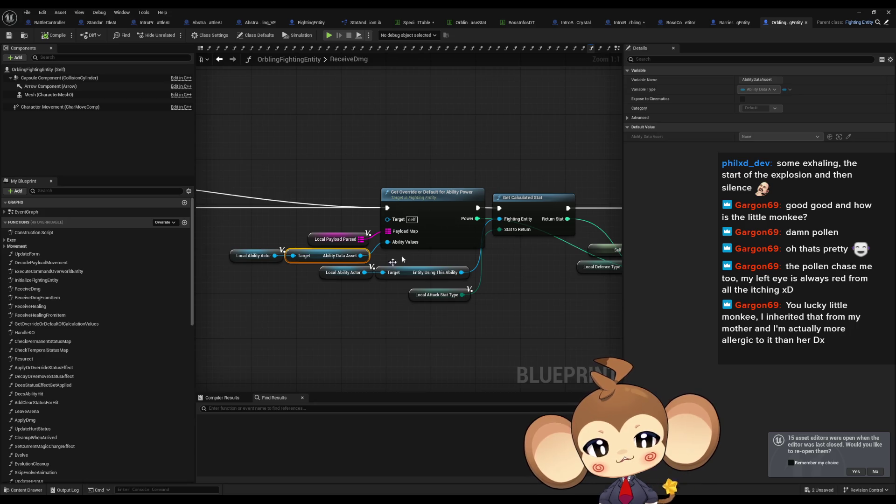
click(439, 232)
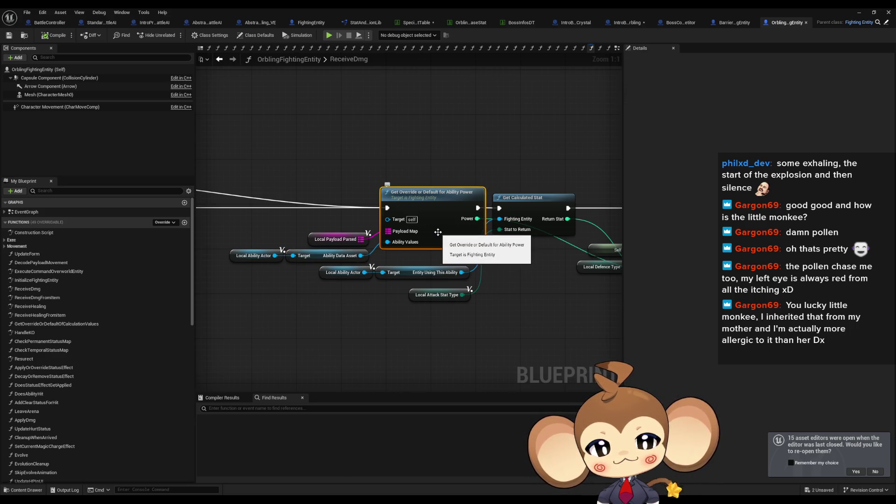
double_click(438, 232)
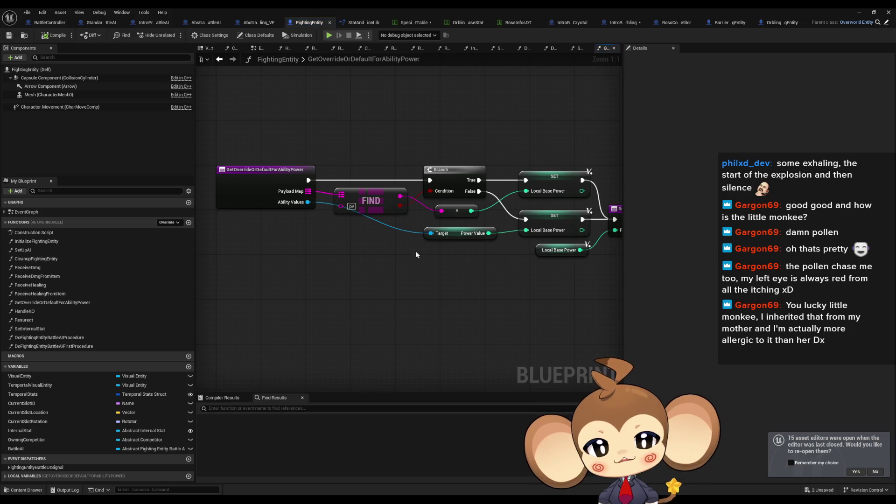
- Review the FIND node and Return Node of GetOverrideOrDefaultForAbilityPower, then return to OrblingFightingEntity
drag(356, 165, 386, 274)
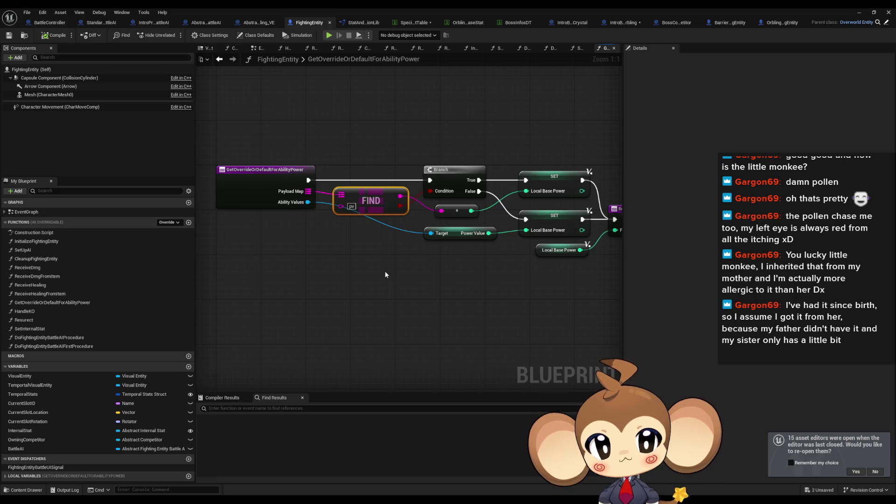
drag(481, 270, 372, 270)
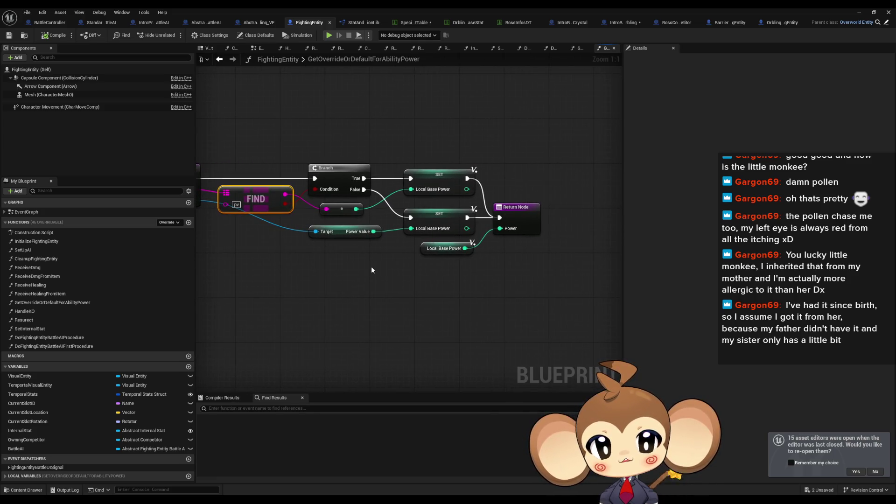
click(220, 59)
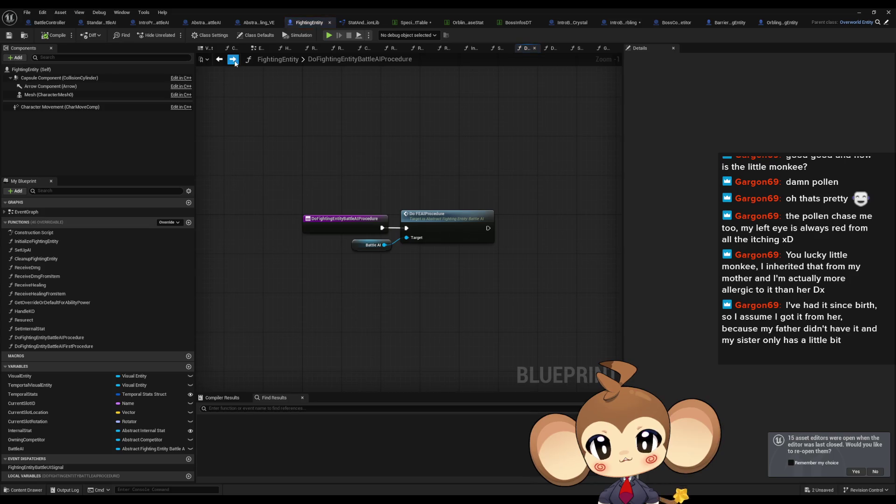
click(232, 59)
click(358, 23)
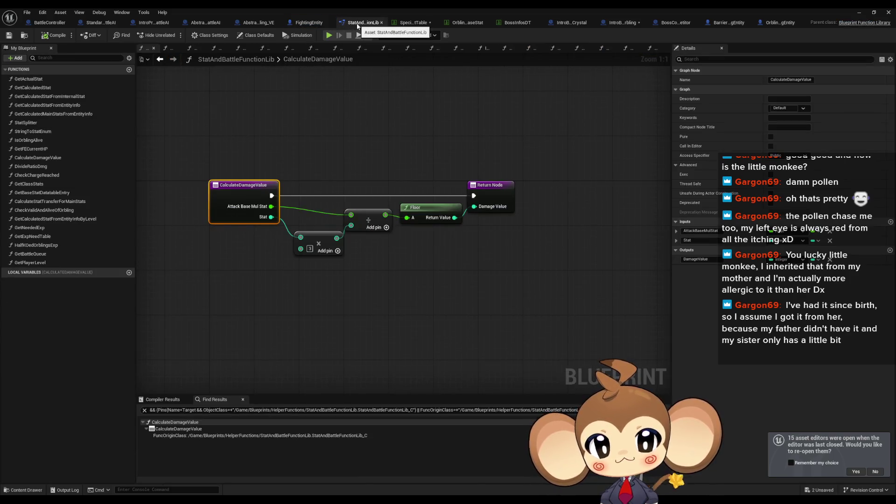
key(ctrl+Tab)
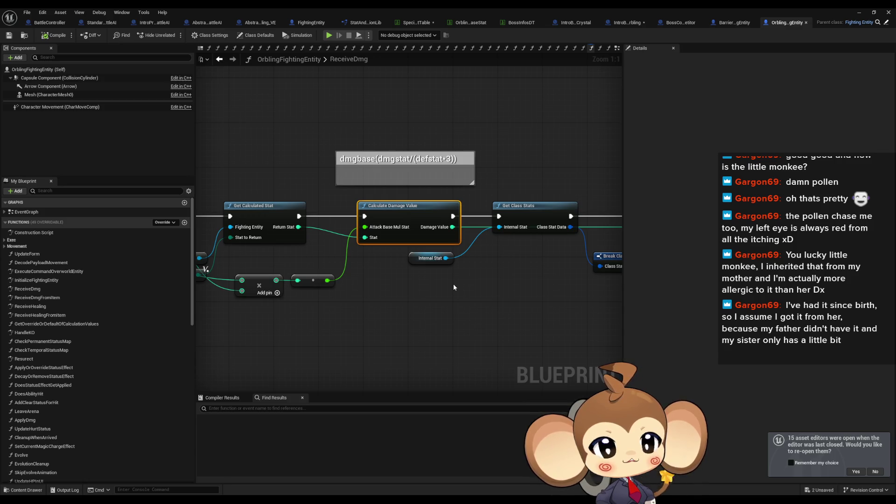
- Survey the ReceiveDmg graph around Calculate Damage Value, then start a new play session
click(437, 335)
drag(393, 285, 403, 281)
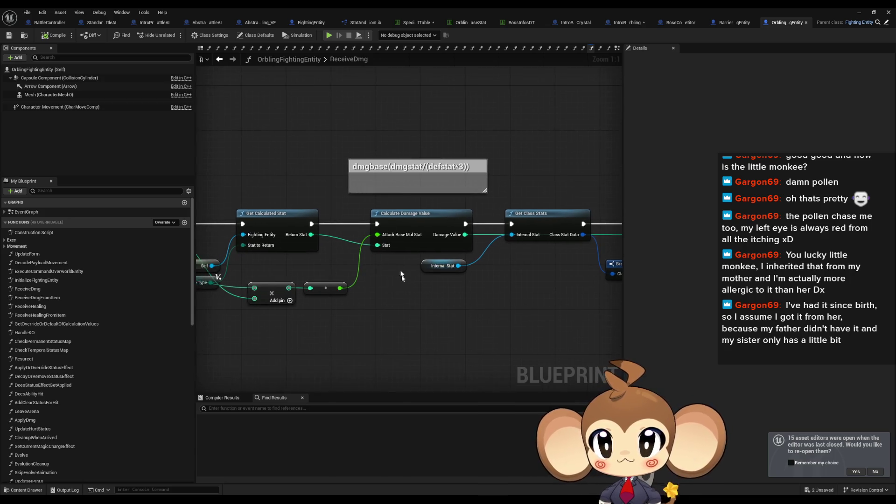
click(858, 12)
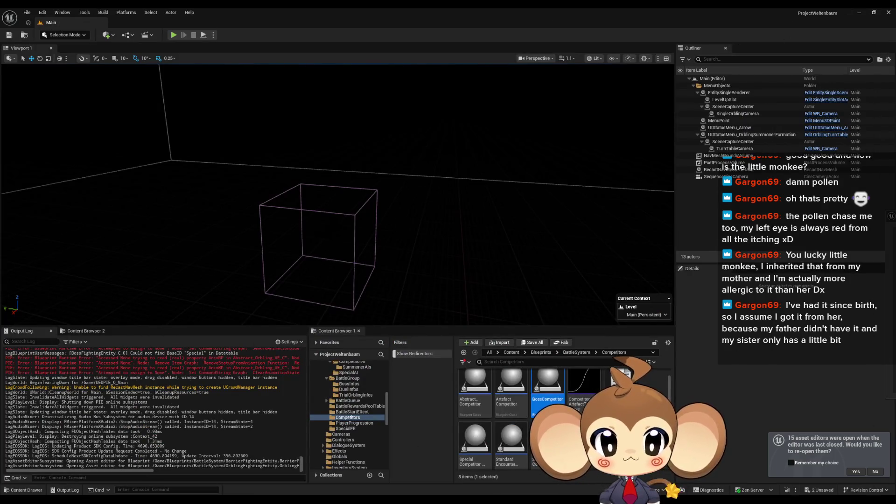
click(408, 472)
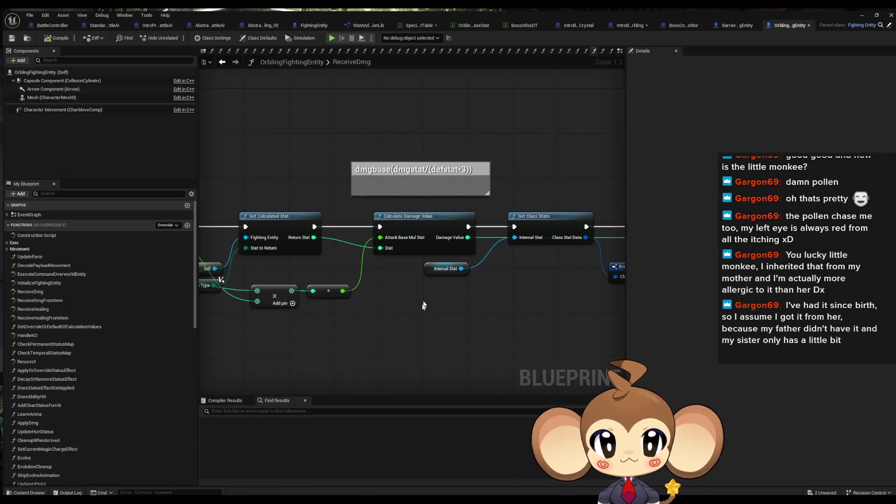
scroll(376, 292, down, 2)
mouse_move(376, 293)
mouse_down()
mouse_move(461, 338)
mouse_move(447, 313)
mouse_up()
scroll(467, 306, up, 1)
scroll(468, 314, up, 1)
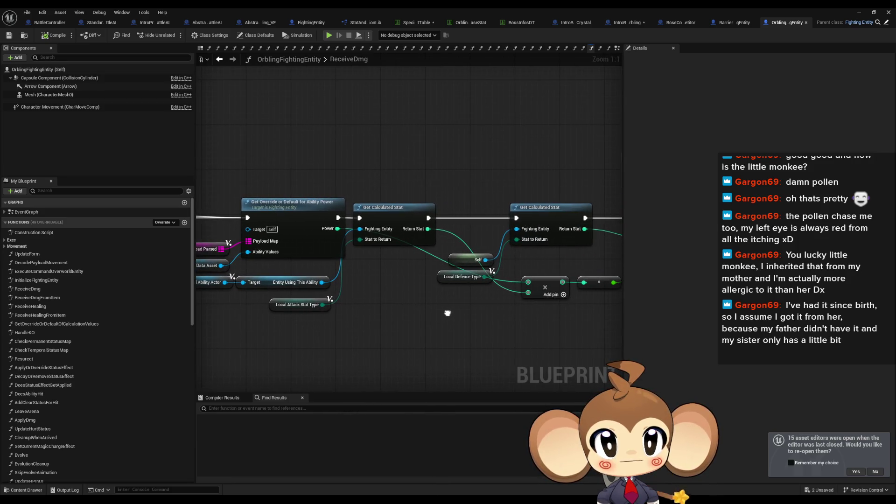
click(856, 11)
click(182, 37)
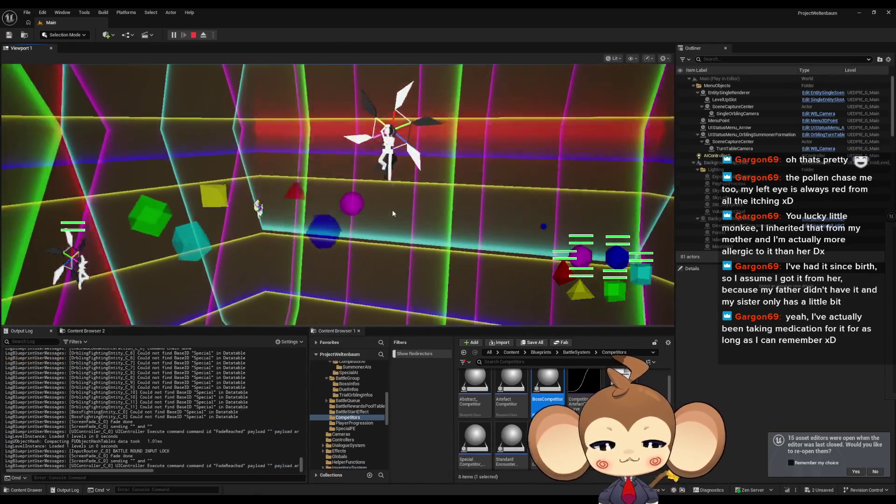
- Switch the running play view to fullscreen with F11
key(F11)
key(F11)
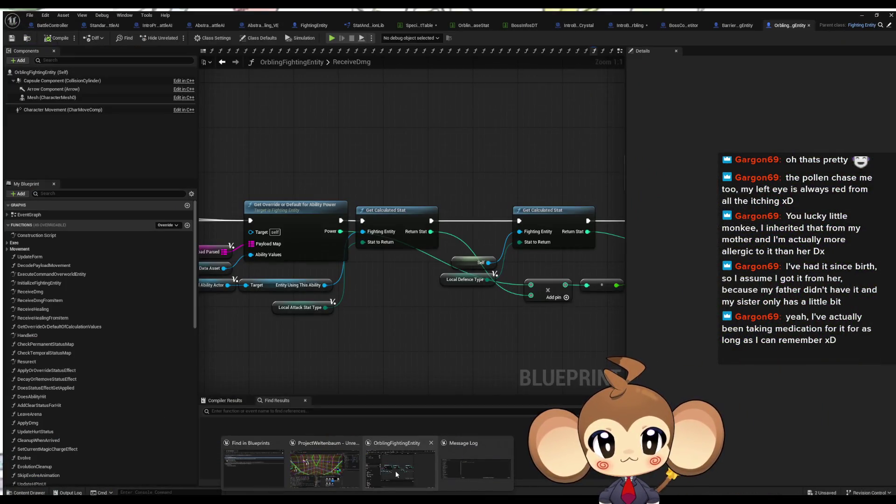
- Toggle a breakpoint on Get Override or Default for Ability Power in ReceiveDmg and return to the level
click(396, 470)
scroll(380, 308, down, 4)
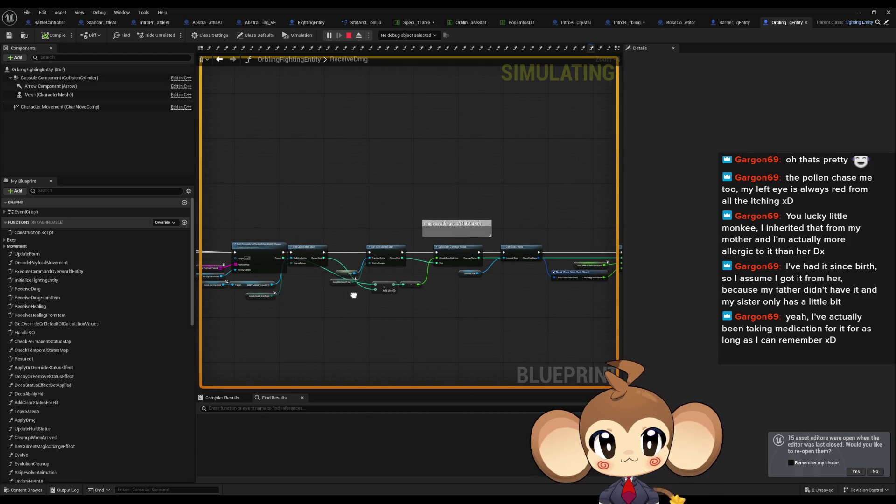
scroll(394, 287, up, 2)
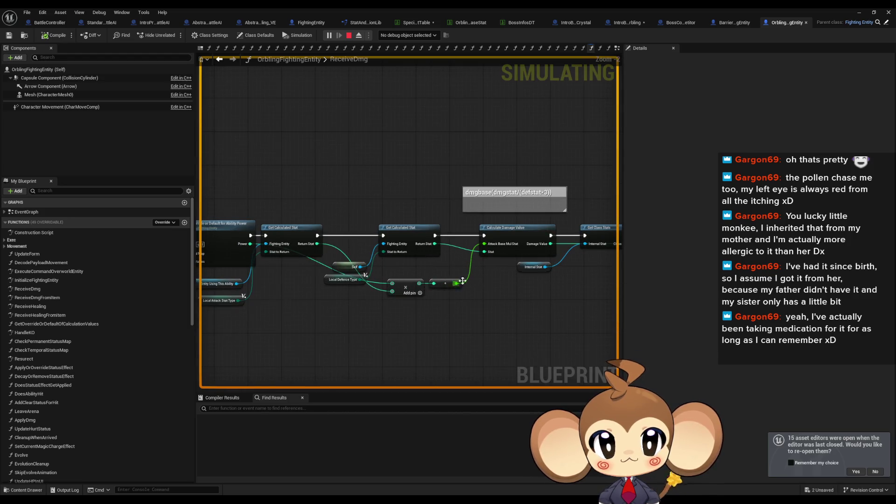
drag(391, 285, 466, 285)
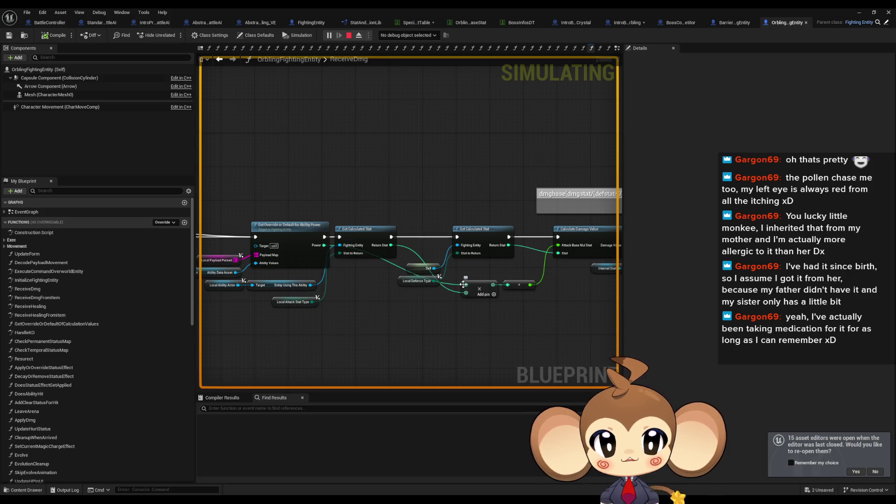
drag(274, 195, 301, 246)
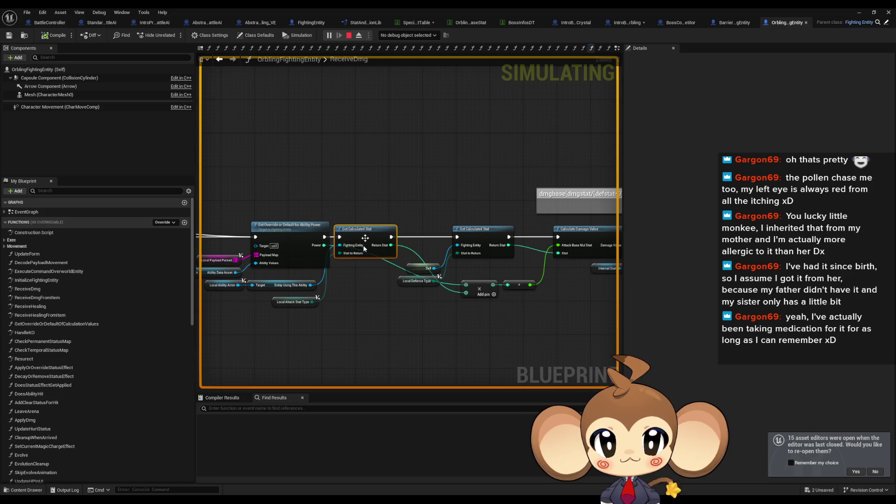
drag(355, 288, 486, 264)
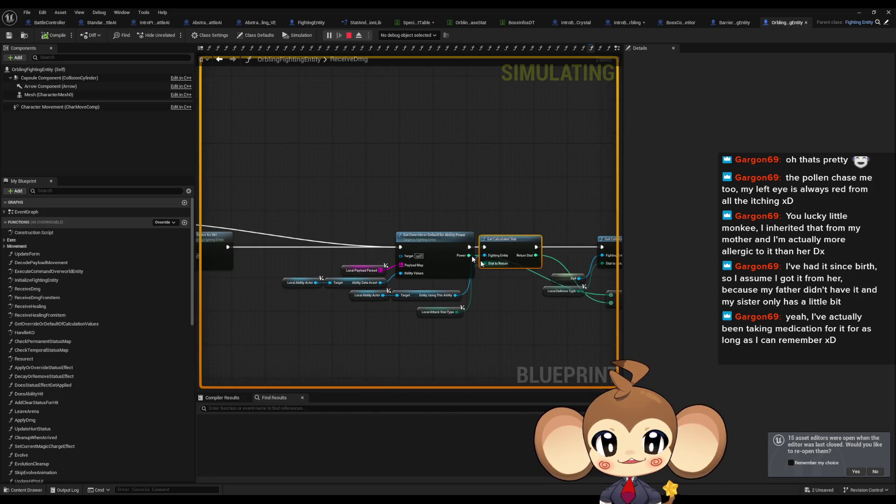
right_click(438, 245)
click(466, 402)
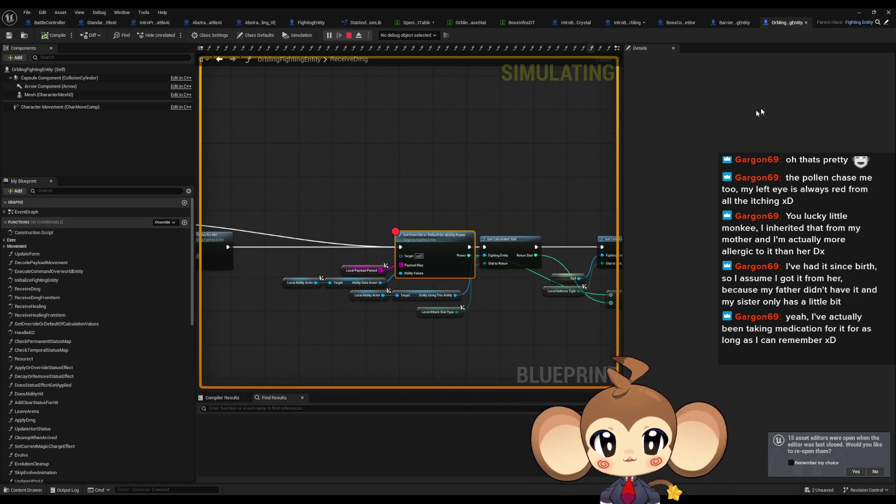
key(alt+Tab)
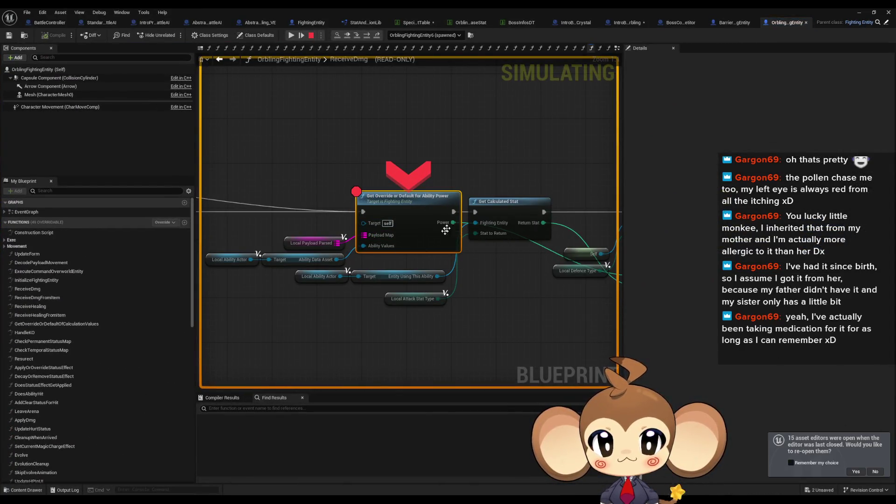
- When the breakpoint hits, step over, then step into GetCalculatedStat
click(368, 36)
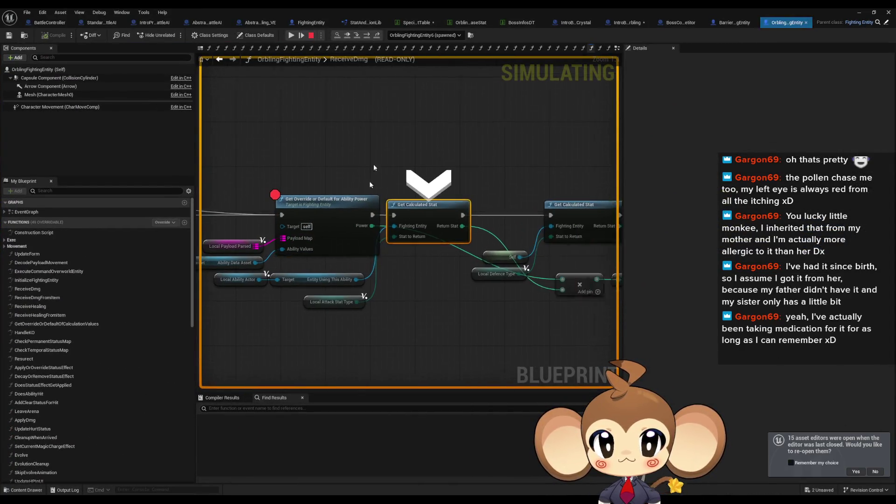
mouse_move(346, 230)
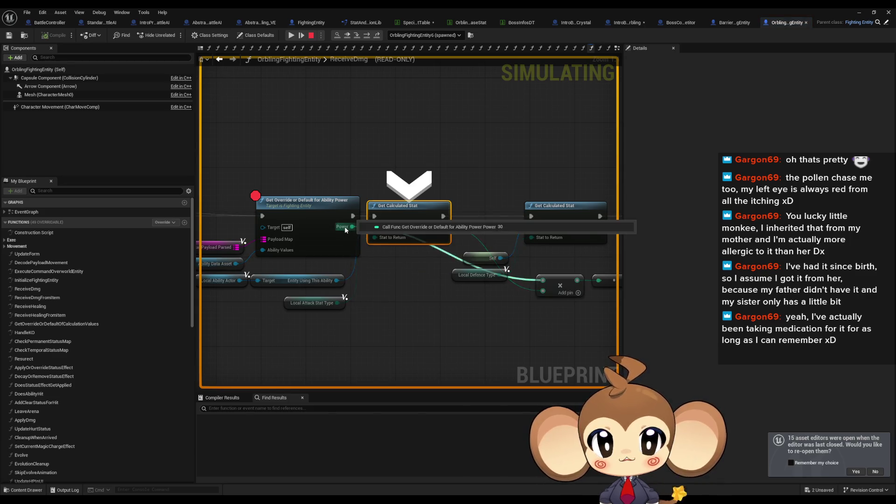
click(365, 36)
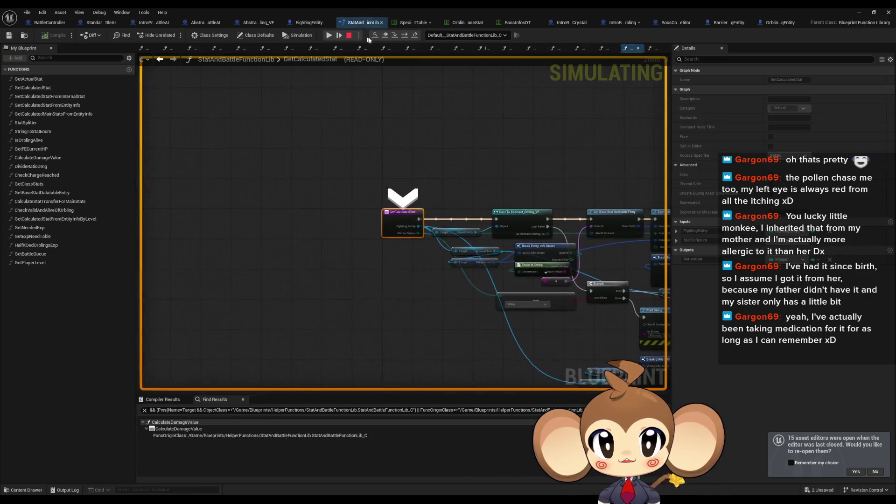
- Step past the Cast To Abstract_Orbling_VE node to the base stat table lookup and inspect its inputs
click(405, 38)
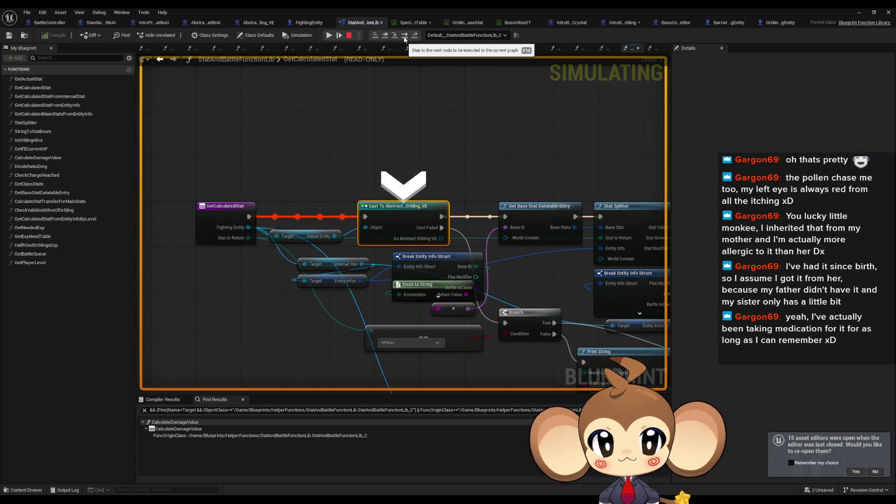
click(405, 39)
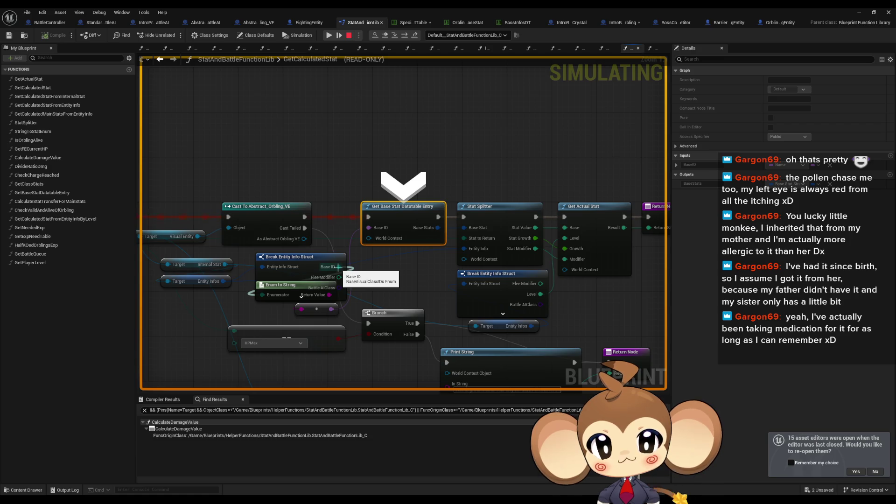
drag(338, 267, 463, 271)
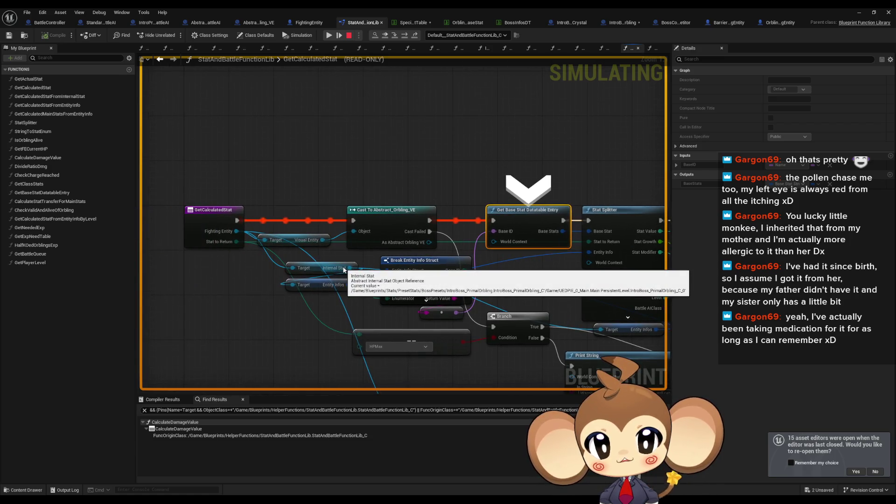
drag(343, 270, 241, 258)
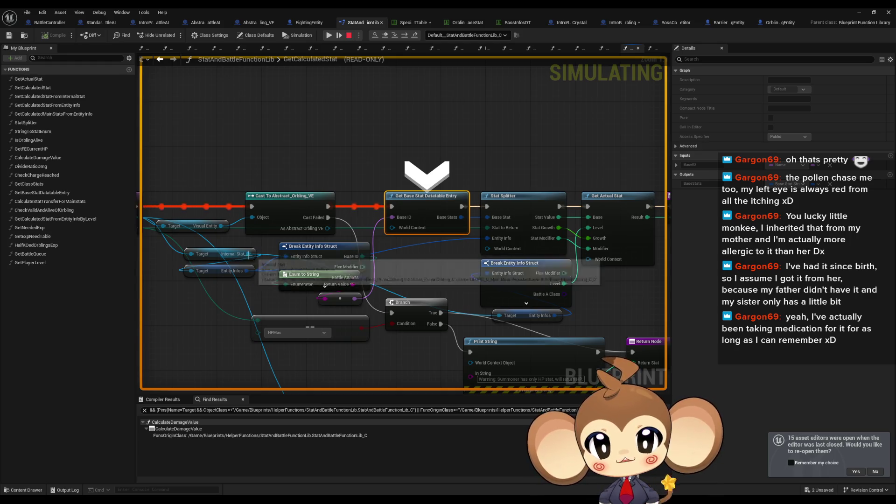
drag(216, 251, 266, 249)
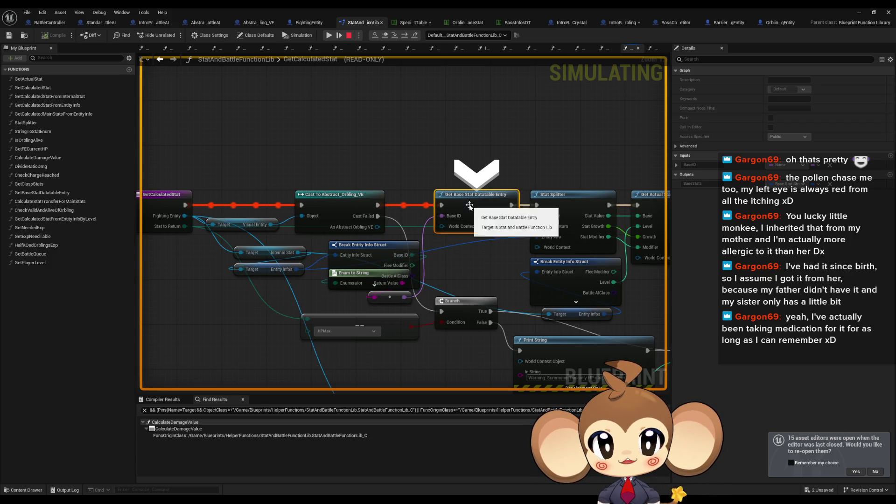
drag(475, 206, 395, 205)
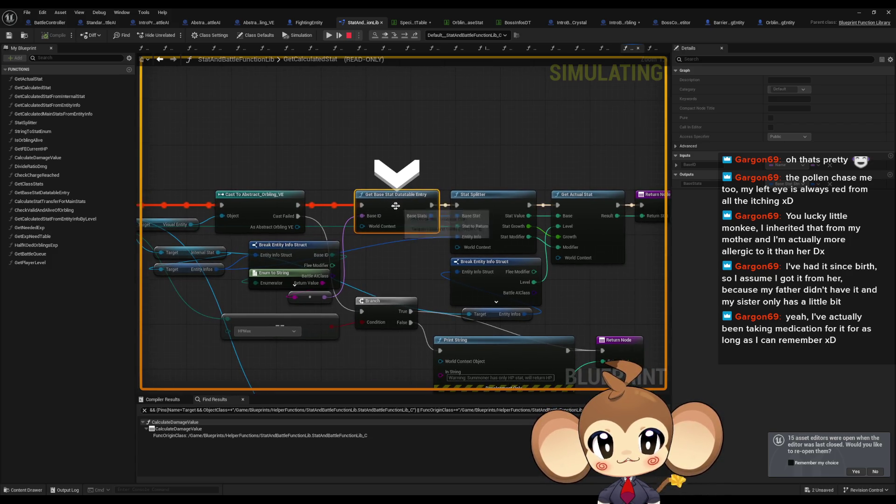
- Step through GetBaseStatDatatableEntry's Print String warning back to Stat Splitter, then stop the simulation
click(394, 37)
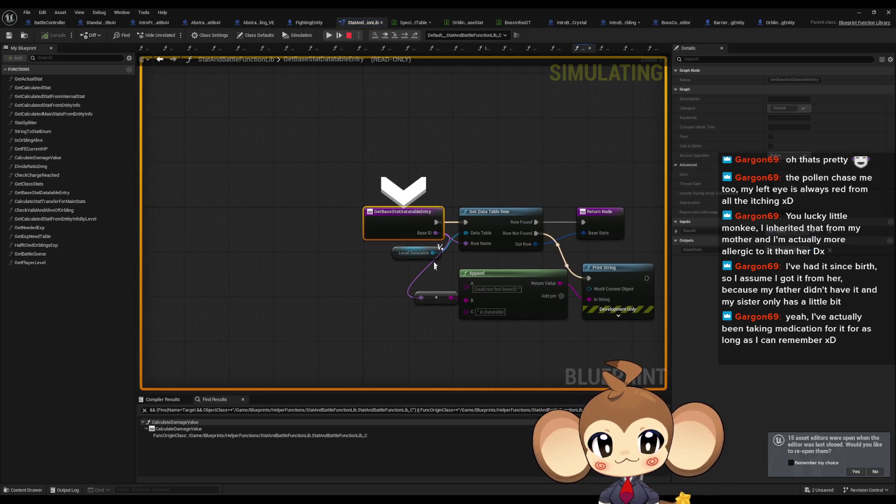
mouse_move(430, 235)
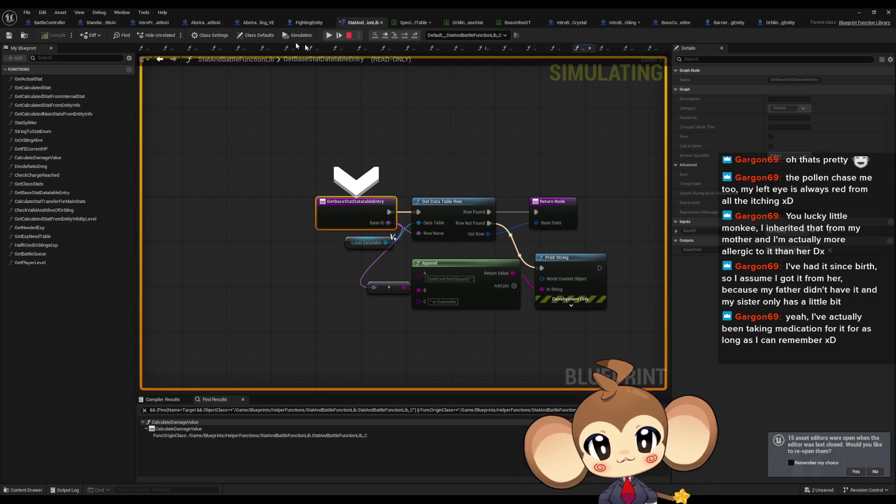
click(404, 37)
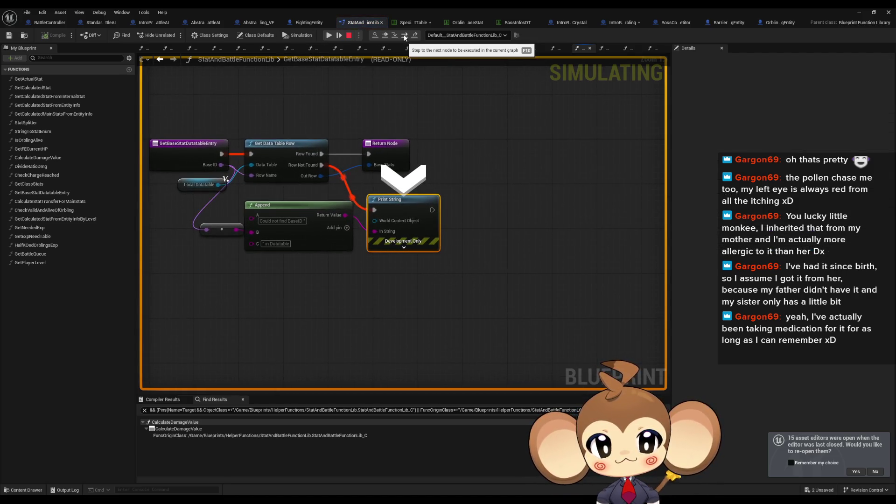
click(404, 38)
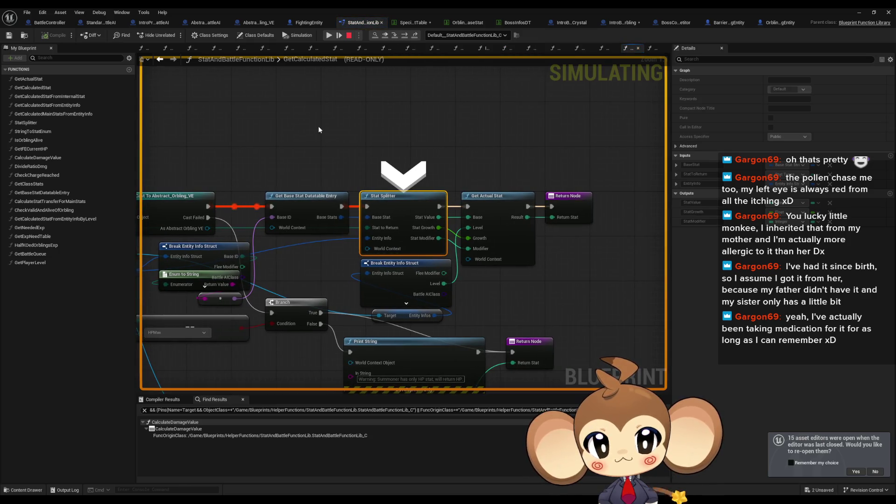
mouse_move(385, 231)
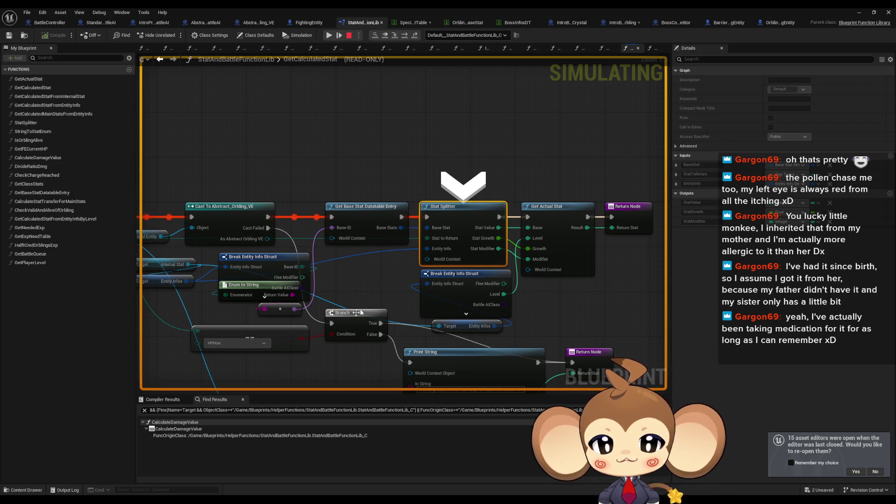
mouse_move(356, 314)
mouse_down()
mouse_move(413, 195)
mouse_move(416, 233)
mouse_up()
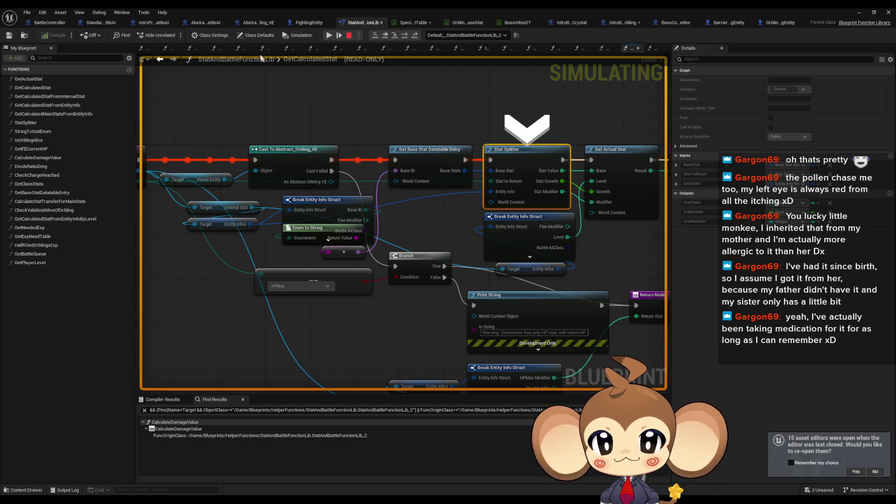
click(349, 35)
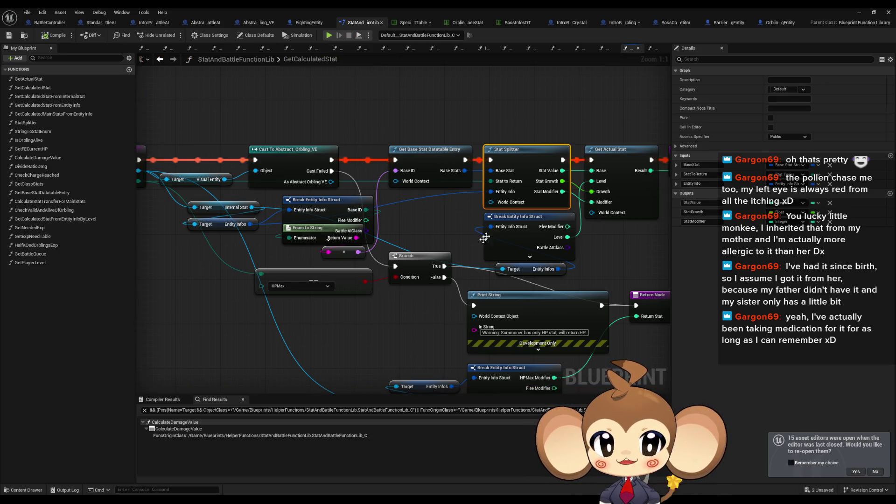
- Hide the unconnected pins on GetCalculatedStat's Break Entity Info Struct, leaving only Base ID
right_click(350, 204)
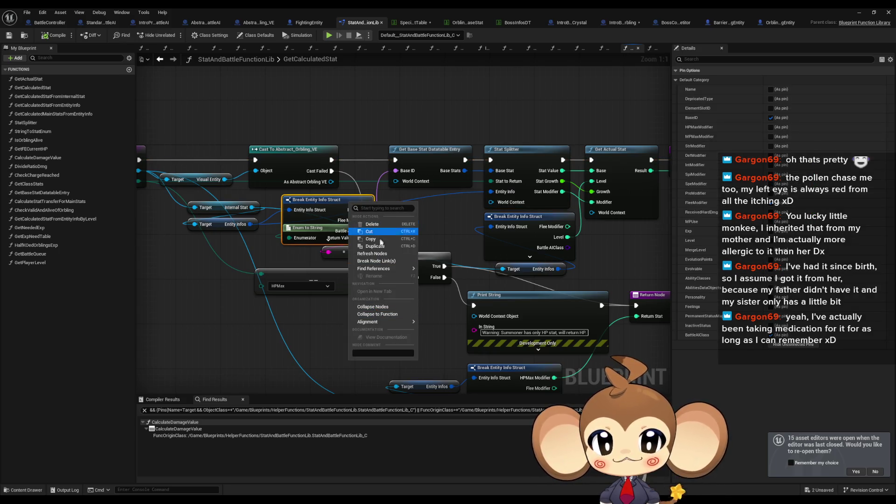
mouse_move(378, 268)
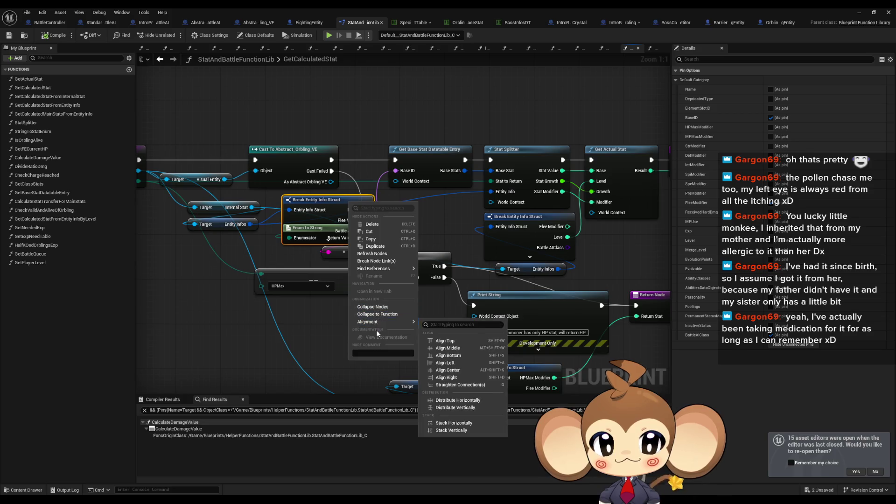
click(323, 201)
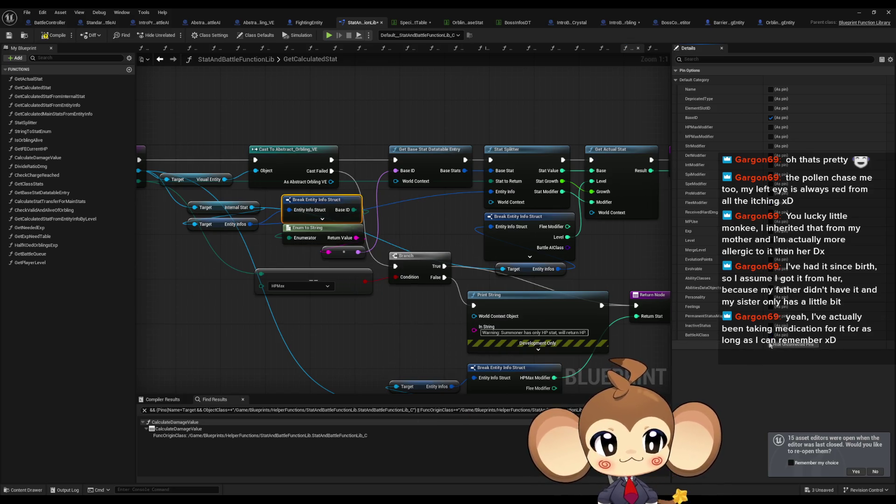
click(445, 211)
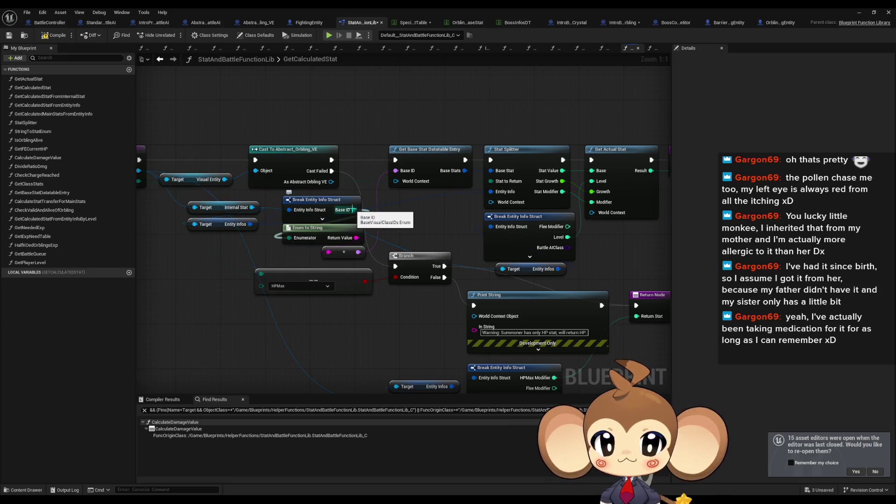
mouse_move(353, 209)
mouse_down()
mouse_move(467, 228)
mouse_move(368, 222)
mouse_up()
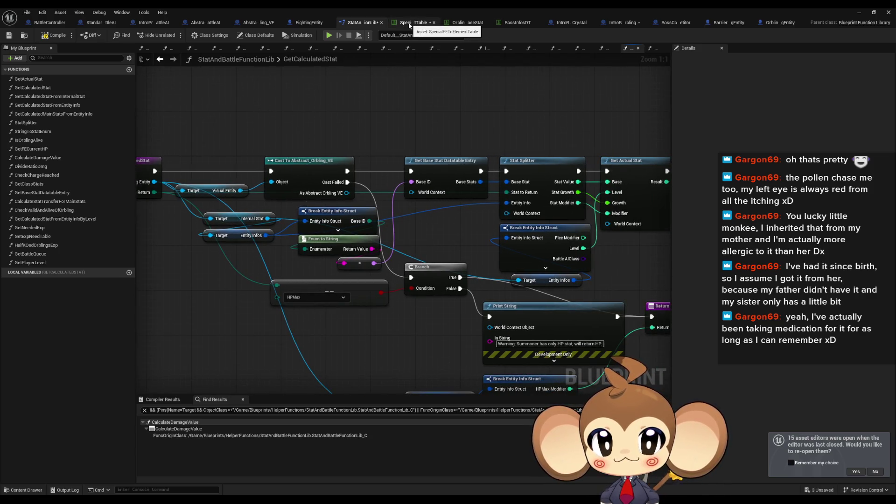
- Compare the BossInfosDT, OrblingBaseStat and special element mapping tables with the IntroBoss_Crystal defaults
click(520, 22)
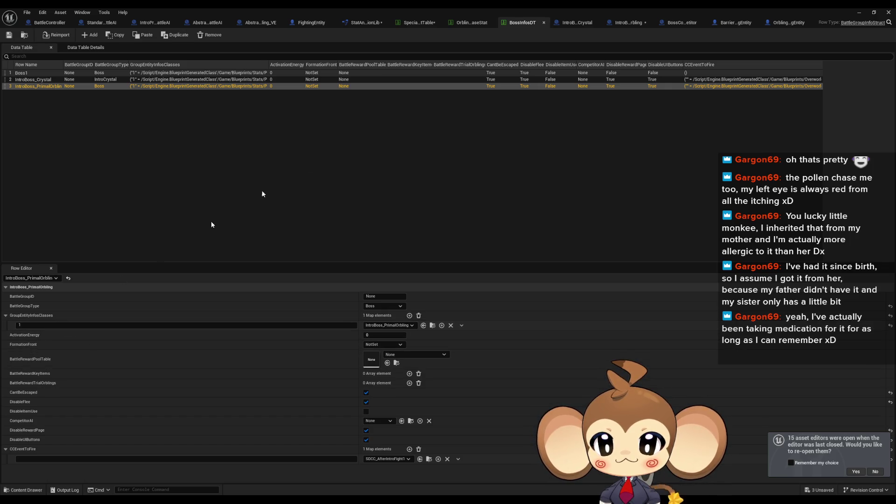
click(462, 24)
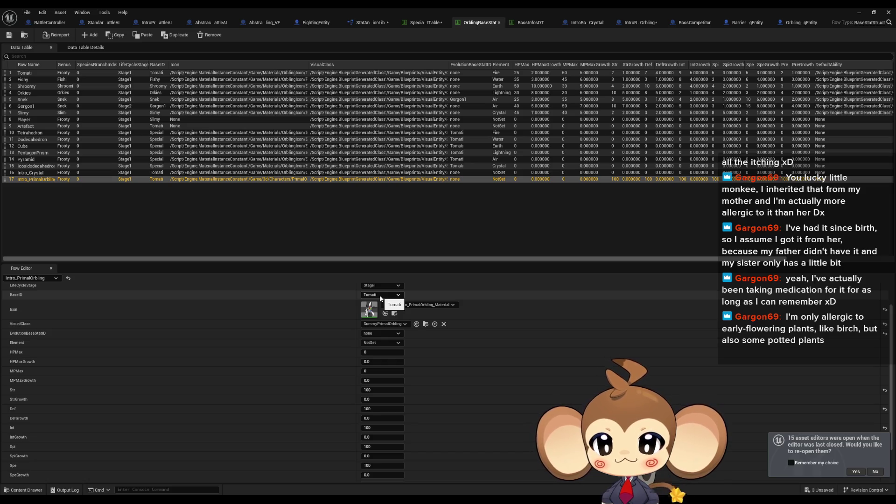
click(518, 22)
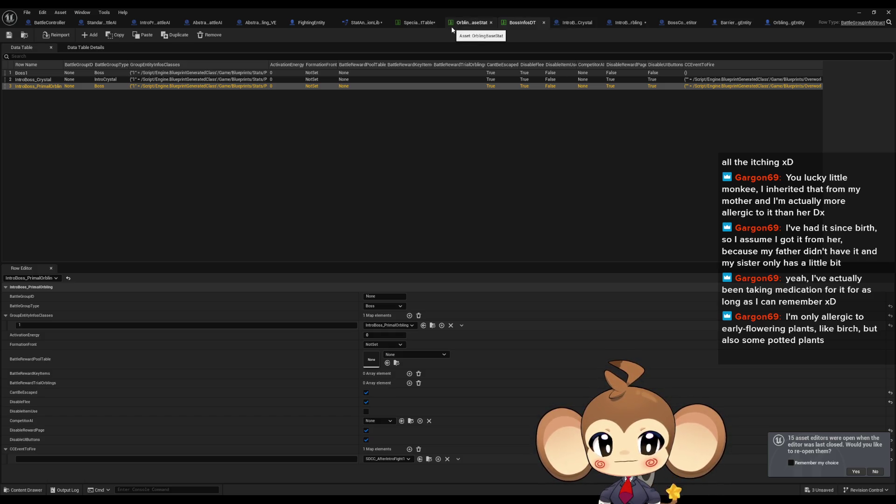
click(413, 23)
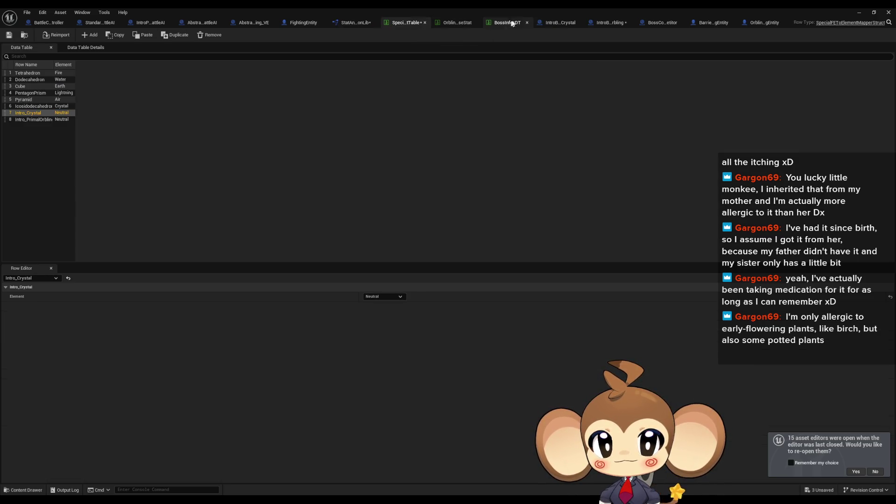
click(447, 24)
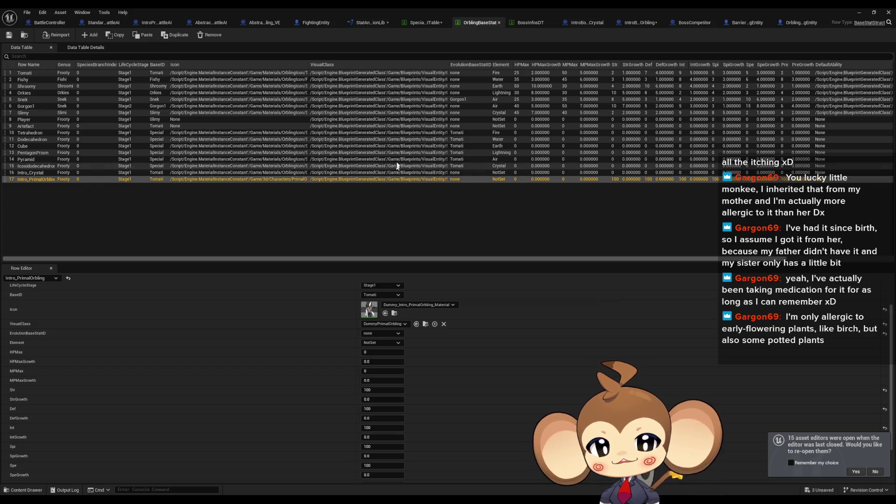
click(528, 23)
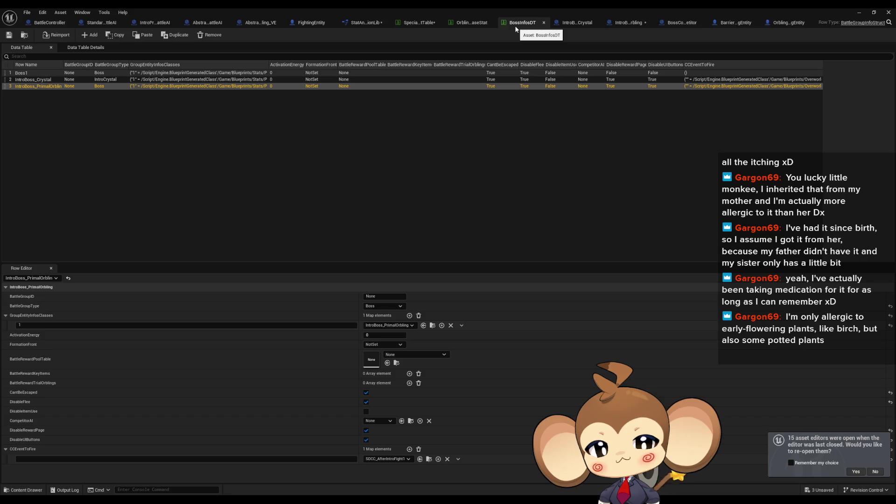
click(571, 26)
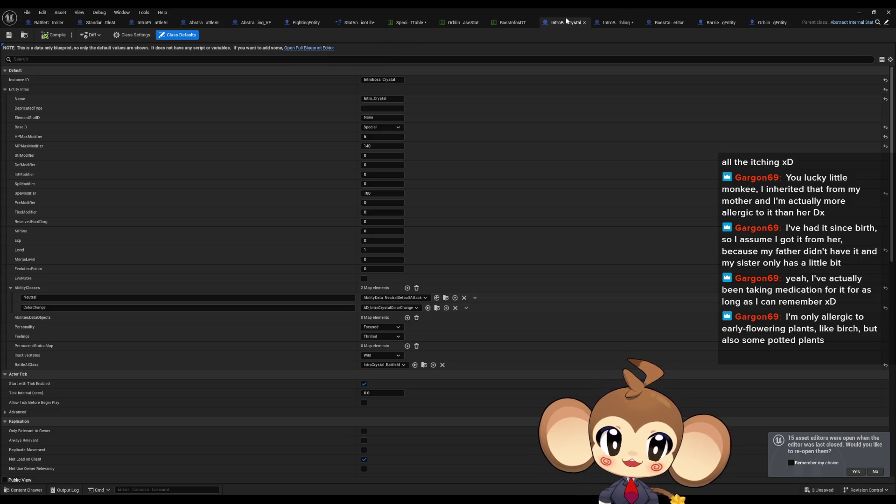
- Check the IntroBoss_PrimalOrbling defaults, then show the BaseID choices for Intro_PrimalOrbling in OrblingBaseStat
click(407, 23)
click(458, 23)
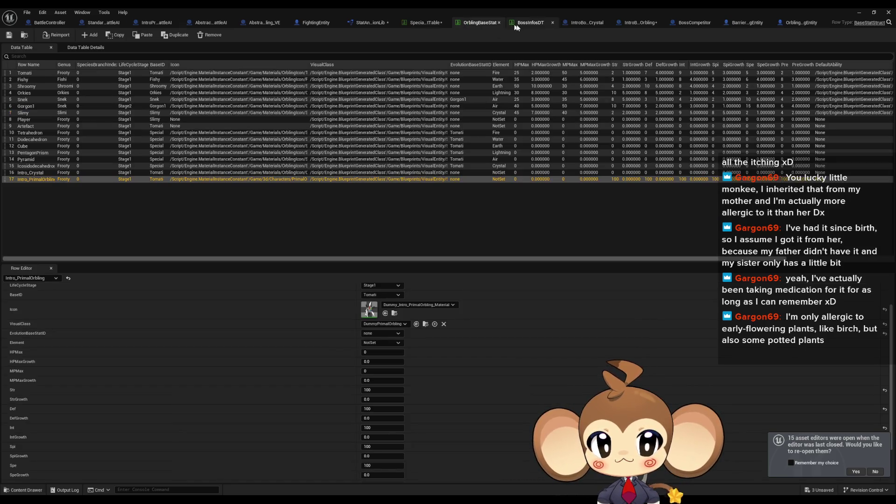
click(518, 26)
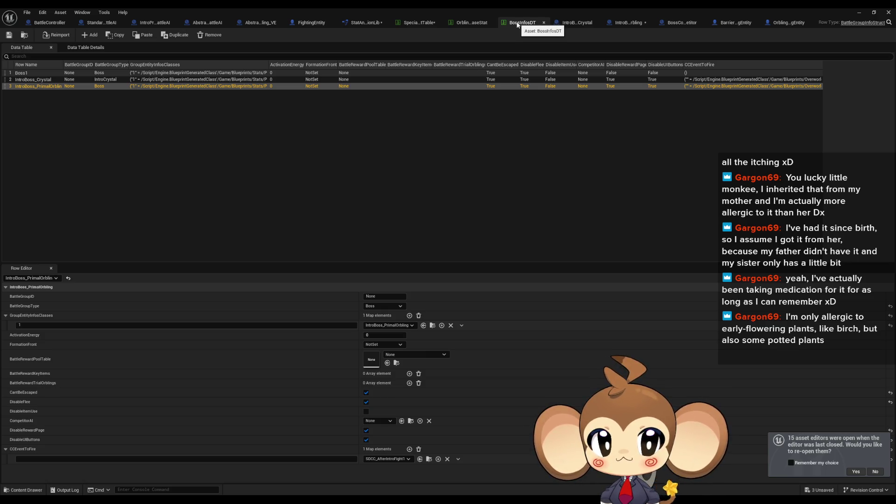
click(472, 25)
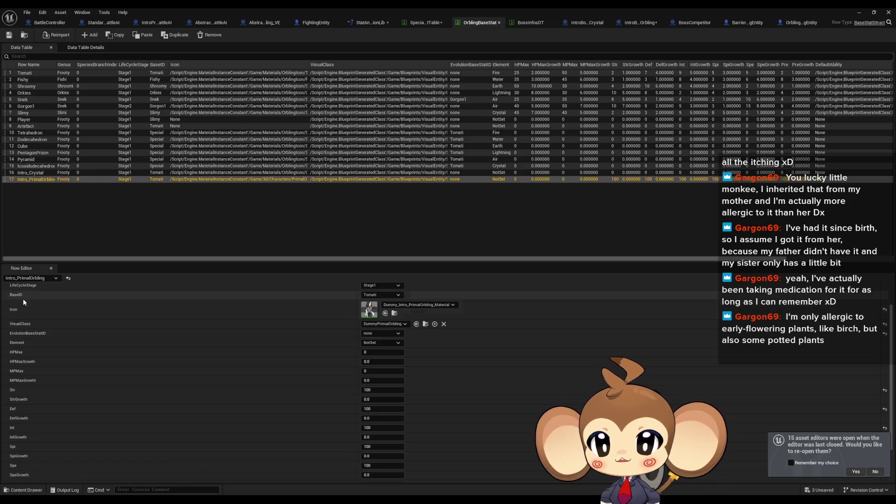
click(631, 24)
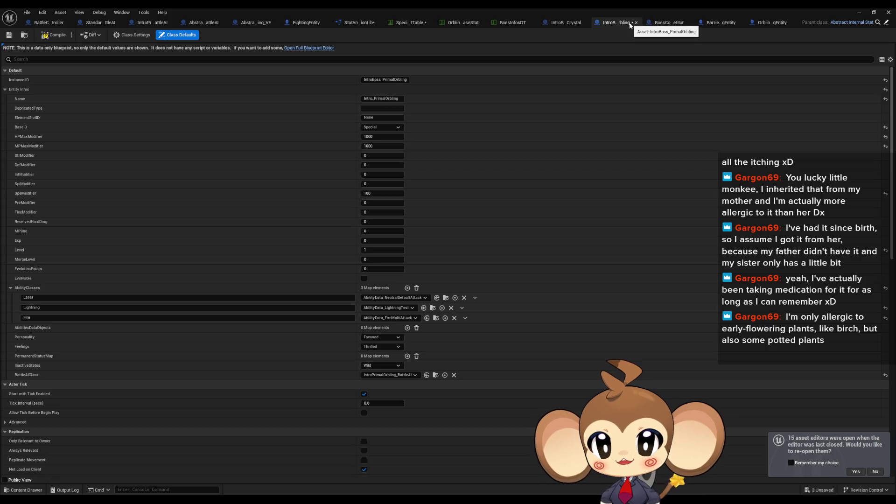
click(505, 22)
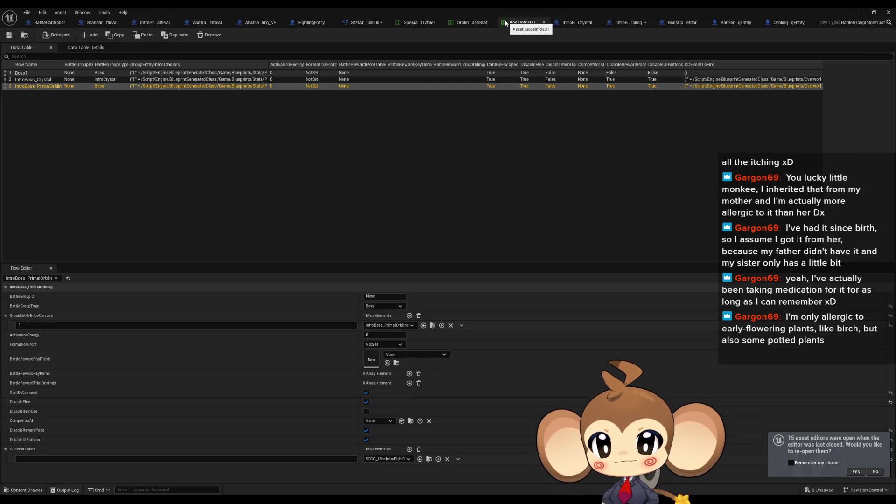
click(459, 22)
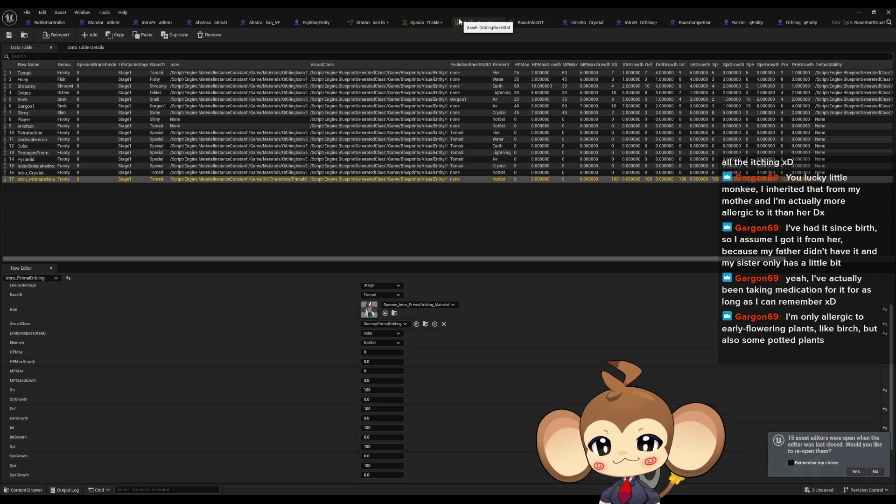
click(384, 295)
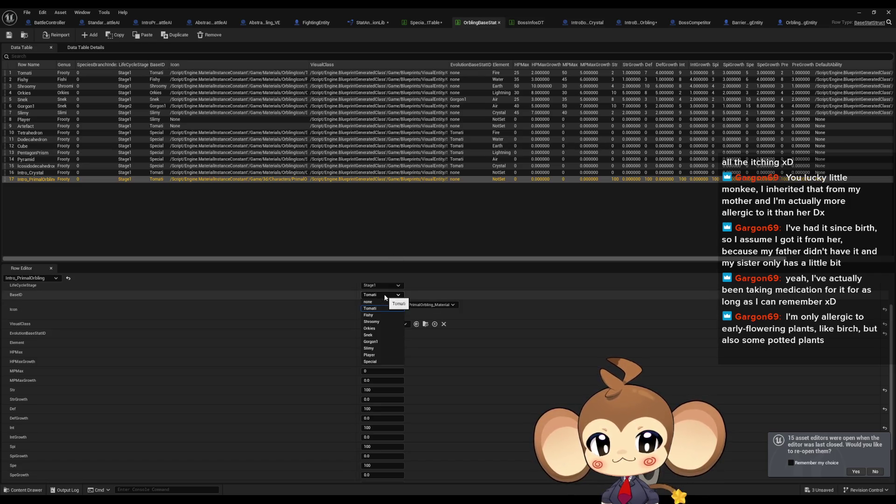
- Change Intro_PrimalOrbling's BaseID from Tomati to Special, then view the special element mapping table
click(371, 362)
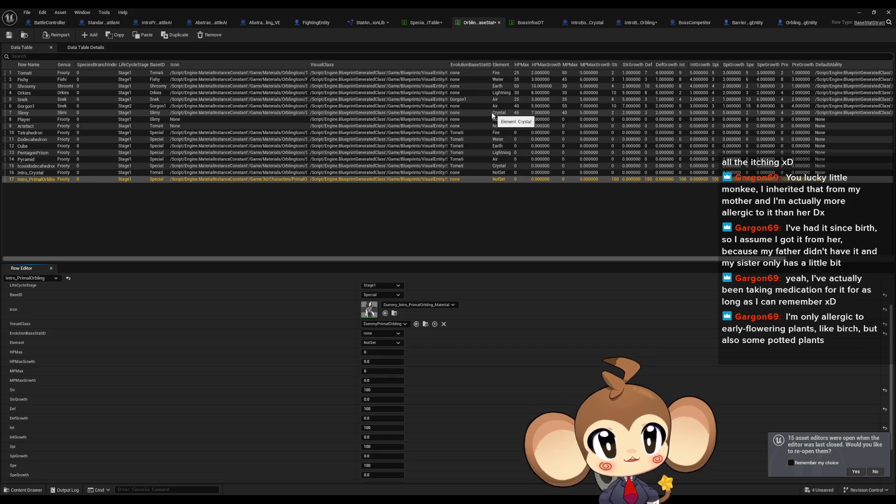
click(422, 25)
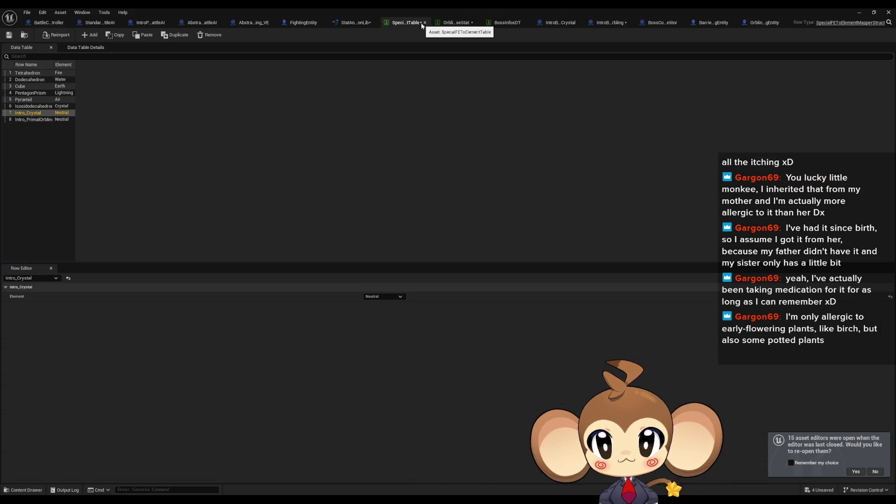
- Review BossInfosDT and the IntroBoss_Crystal and IntroBoss_PrimalOrbling defaults, then return to GetCalculatedStat
click(509, 24)
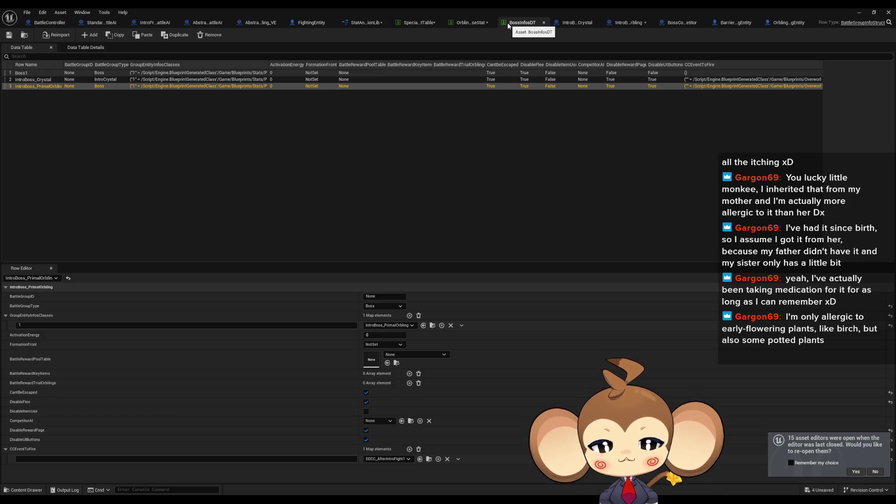
click(573, 23)
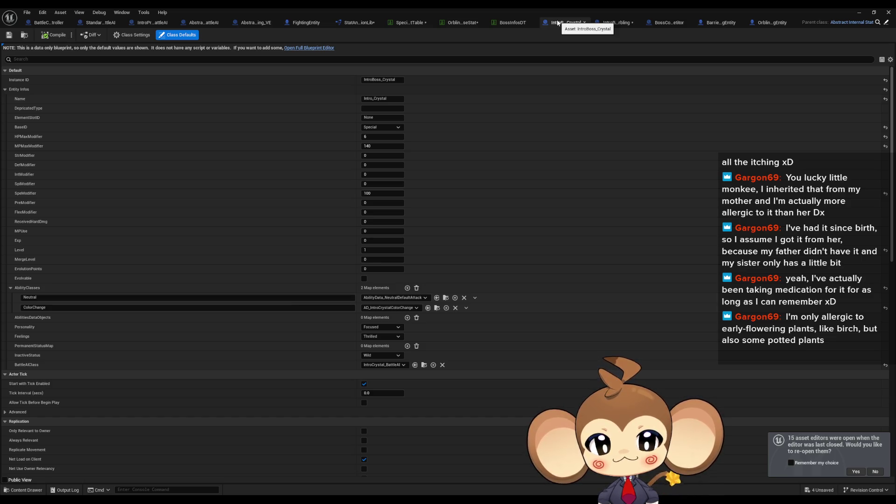
click(622, 23)
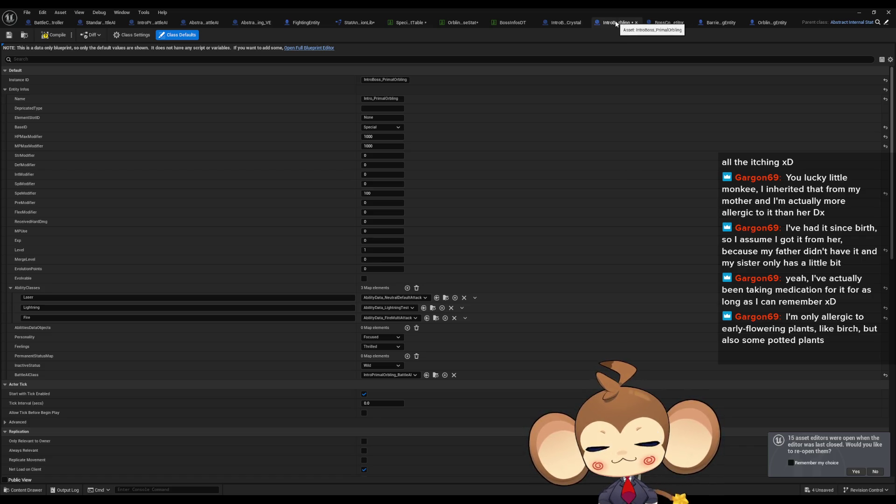
click(355, 23)
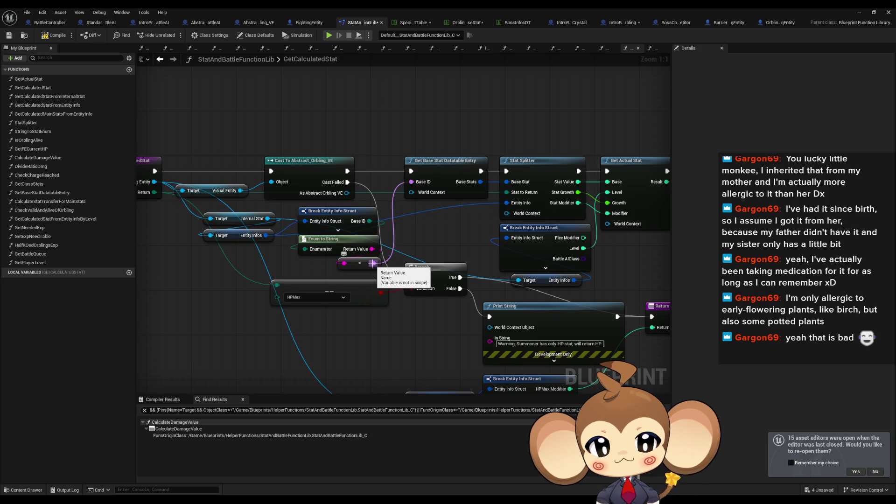
- Shift the GetCalculatedStat nodes to the right to make room for a new check
drag(391, 184, 391, 215)
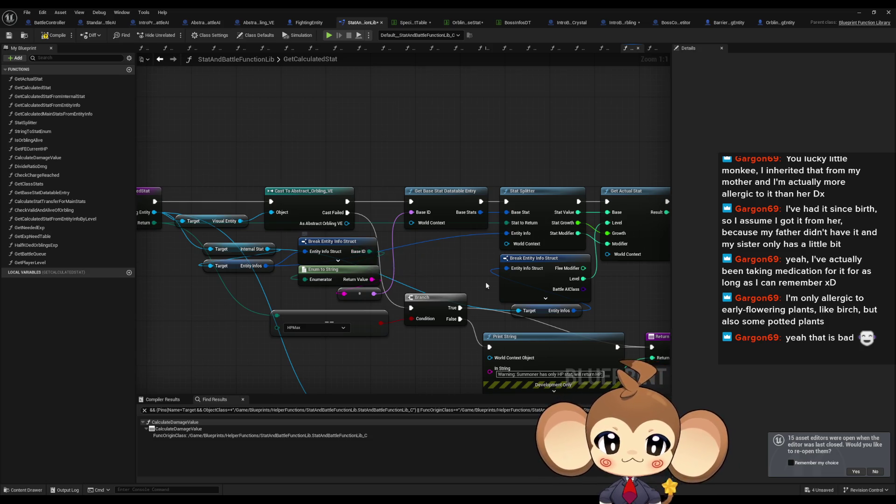
scroll(274, 132, down, 4)
mouse_move(351, 133)
mouse_down()
mouse_move(434, 268)
mouse_move(475, 213)
mouse_move(520, 208)
mouse_move(528, 316)
mouse_up()
drag(374, 169, 563, 171)
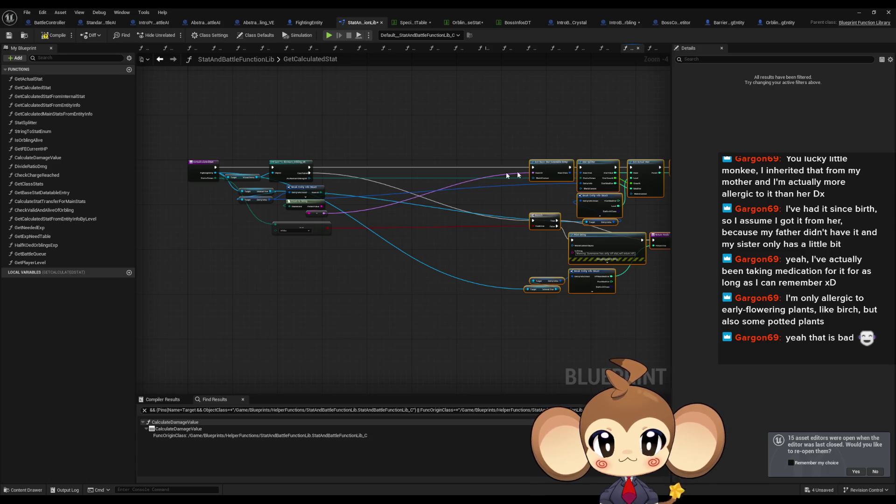
scroll(351, 182, up, 4)
- Add a Not Equal (Enum) test on Base ID driving a Branch whose True runs Get Base Stat
mouse_move(283, 199)
mouse_down()
mouse_move(370, 225)
mouse_move(364, 215)
mouse_up()
text(!=)
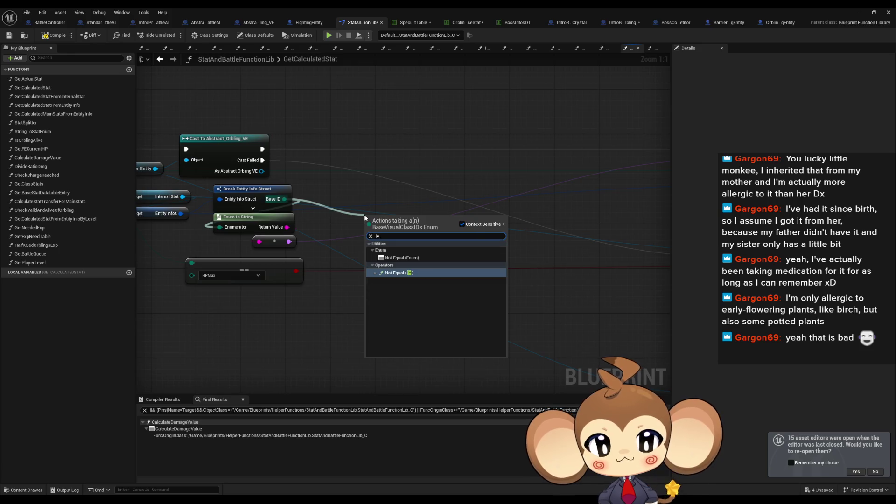
key(Up)
key(Return)
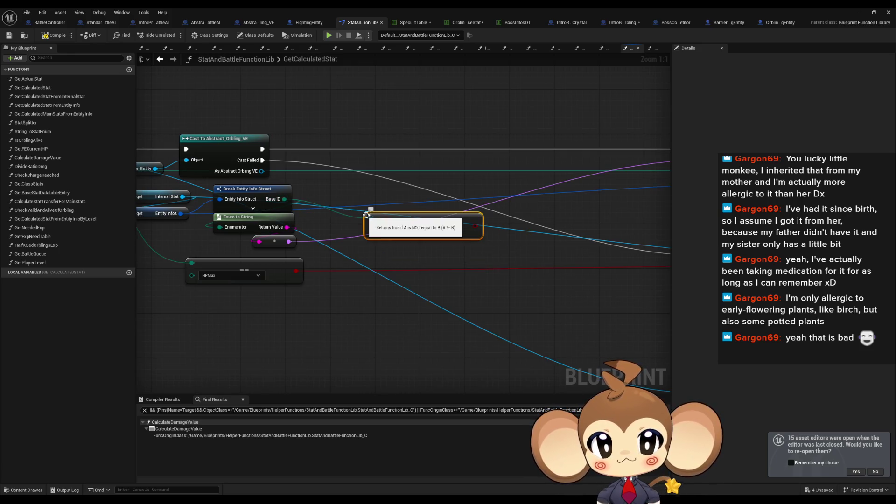
mouse_move(475, 226)
mouse_down()
mouse_move(511, 208)
mouse_move(455, 231)
mouse_move(331, 230)
mouse_move(502, 170)
mouse_up()
text(branch)
key(Return)
mouse_move(307, 242)
mouse_down()
mouse_move(391, 237)
mouse_move(145, 166)
mouse_up()
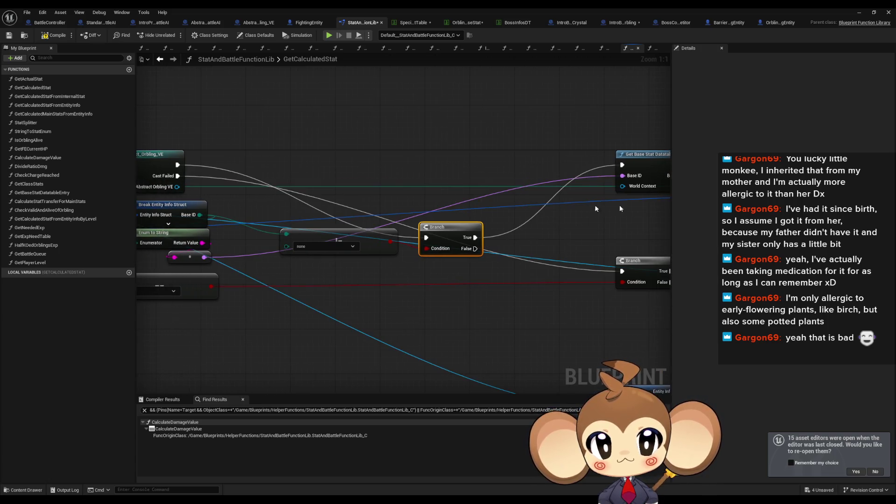
mouse_move(629, 182)
mouse_down()
mouse_move(187, 241)
mouse_move(184, 259)
mouse_move(267, 286)
mouse_up()
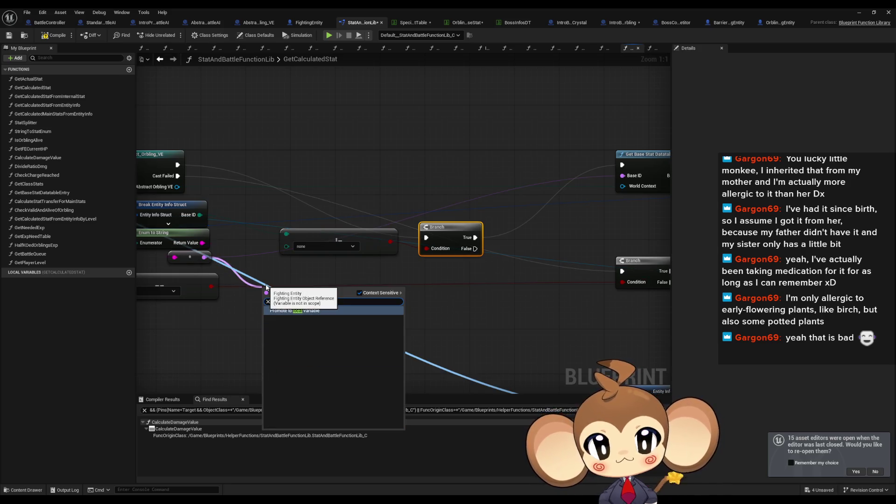
- Promote Base ID to local variable Local_BaseID, set it on Branch True, and feed Get Base Stat
key(Return)
text(Local_)
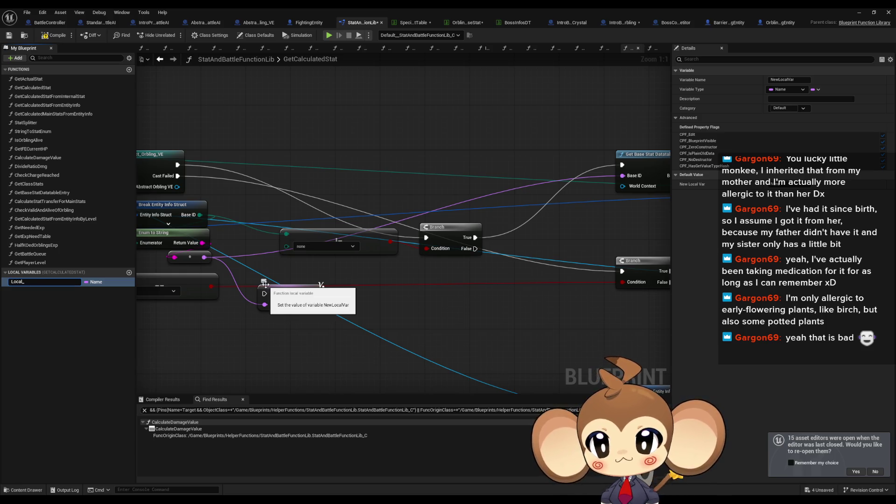
text(BaseID)
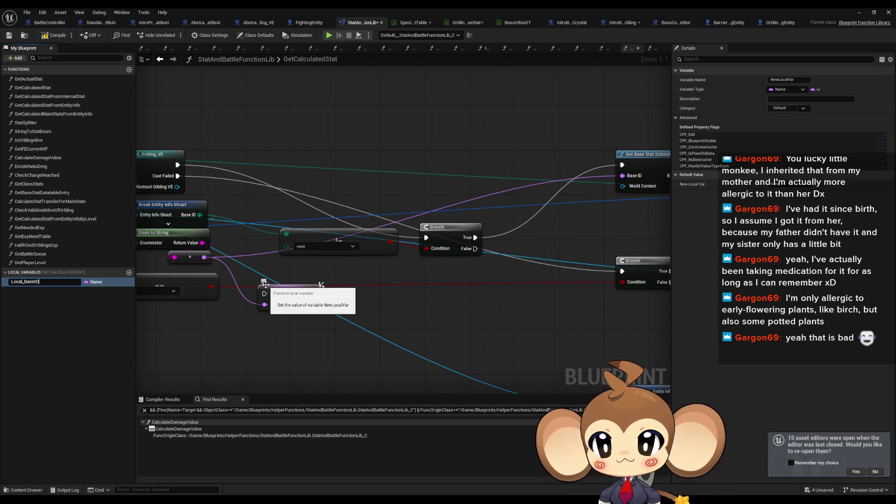
key(Return)
mouse_move(265, 284)
mouse_down()
mouse_move(340, 240)
mouse_move(356, 162)
mouse_move(522, 185)
mouse_up()
drag(475, 237, 494, 188)
drag(22, 282, 563, 227)
click(574, 232)
mouse_move(622, 164)
mouse_down()
mouse_move(646, 183)
mouse_move(543, 182)
mouse_up()
click(518, 177)
- Duplicate the SET node for Branch False and feed it the entity's exposed Name pin
key(ctrl+c)
key(ctrl+v)
drag(475, 248, 511, 282)
drag(574, 283, 624, 165)
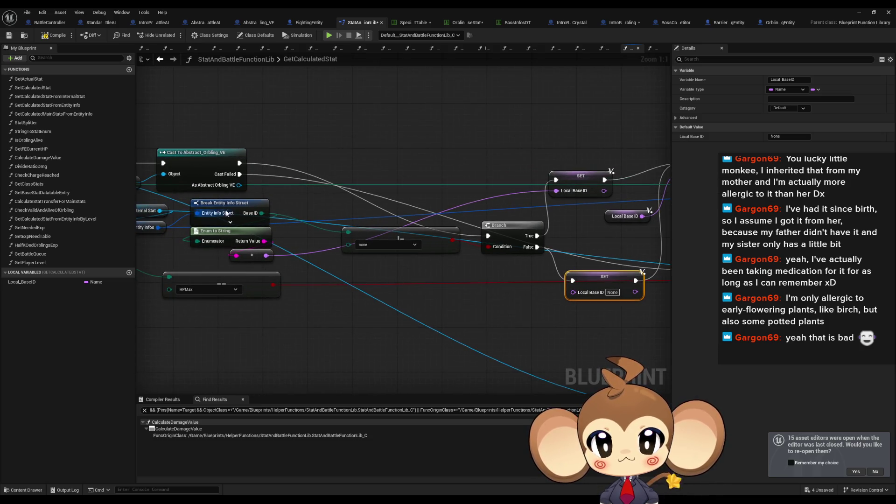
click(238, 203)
click(771, 90)
mouse_move(209, 212)
mouse_down()
mouse_move(530, 309)
mouse_move(525, 295)
mouse_up()
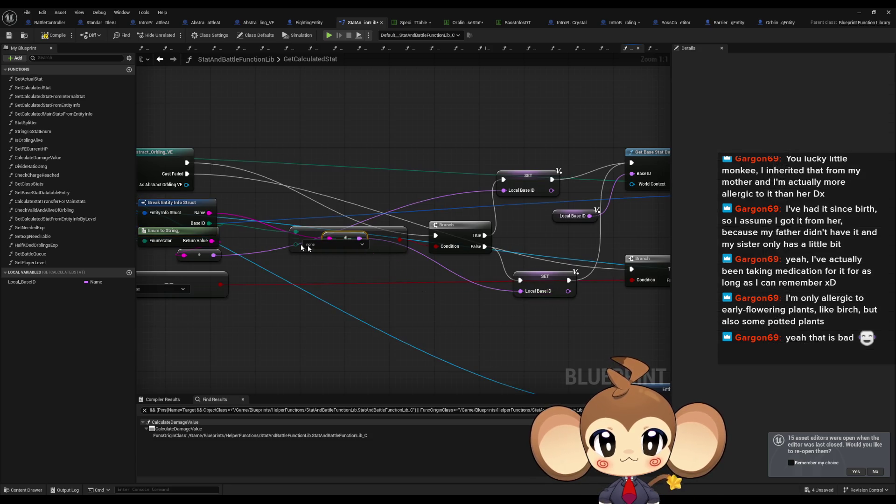
click(345, 266)
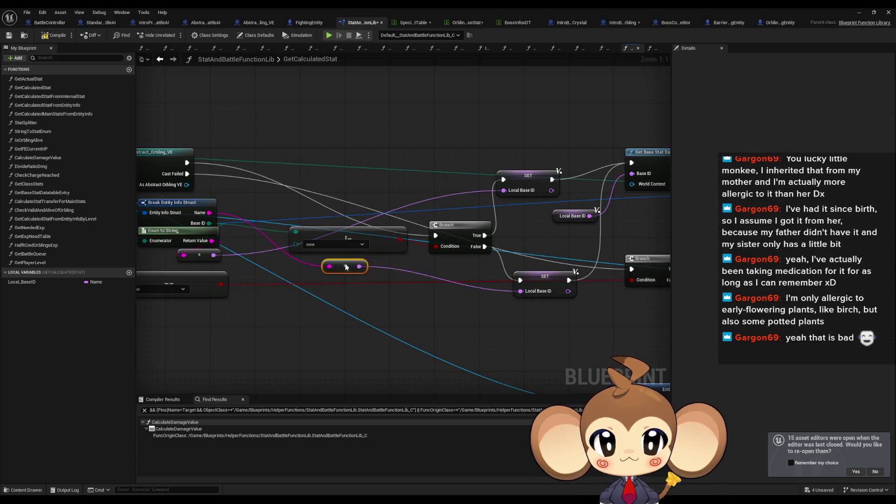
- Make the Base ID check compare against Special and reposition the Branch and SET nodes
click(329, 244)
click(323, 315)
drag(456, 234, 416, 156)
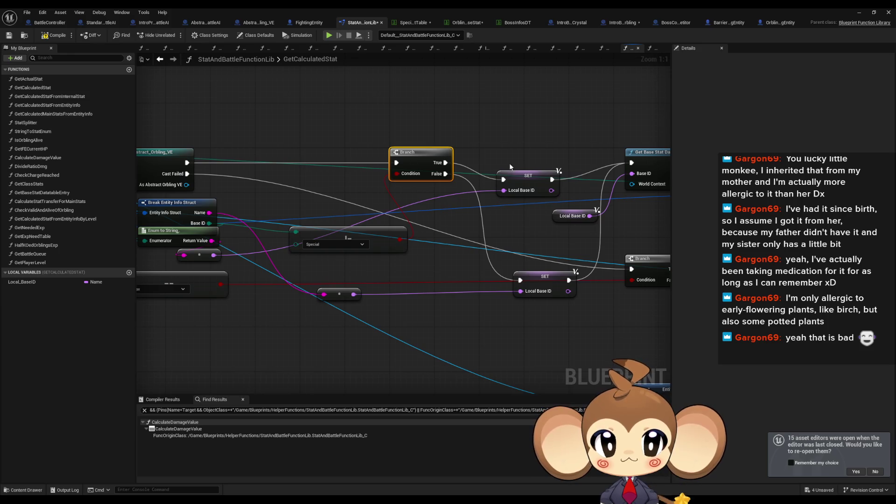
click(452, 164)
mouse_move(456, 285)
mouse_down()
mouse_move(445, 264)
mouse_move(461, 252)
mouse_up()
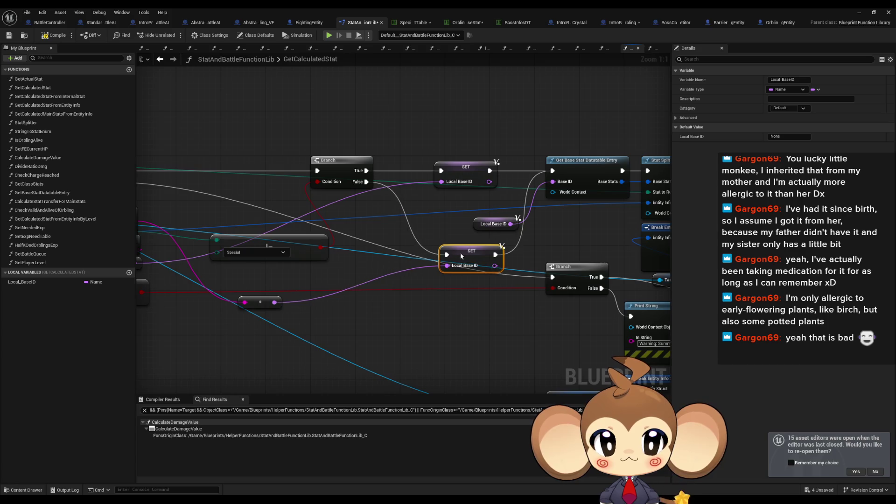
scroll(516, 309, down, 1)
drag(516, 309, 340, 265)
- Move the Print String, Return and Branch nodes aside and tidy the graph layout
mouse_move(428, 275)
mouse_down()
mouse_move(627, 299)
mouse_move(628, 362)
mouse_up()
mouse_move(486, 267)
mouse_down()
mouse_move(331, 335)
mouse_move(233, 359)
mouse_up()
drag(267, 300, 528, 305)
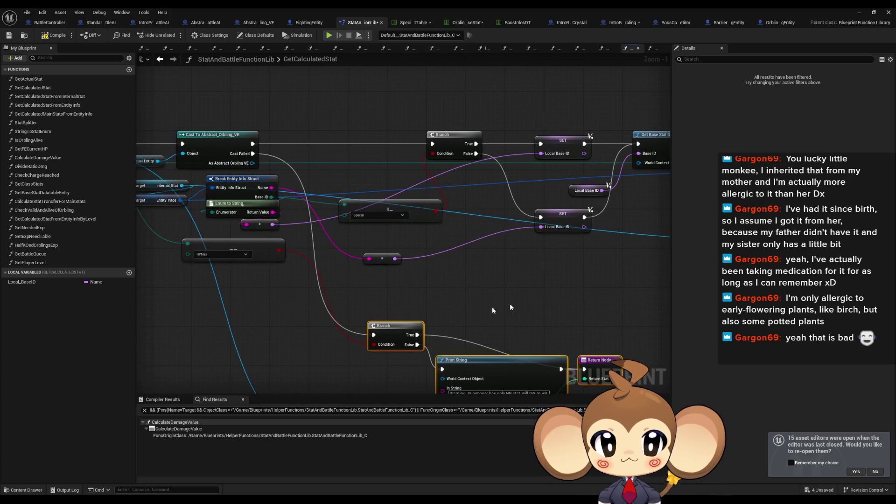
drag(394, 329, 409, 339)
drag(602, 296, 522, 308)
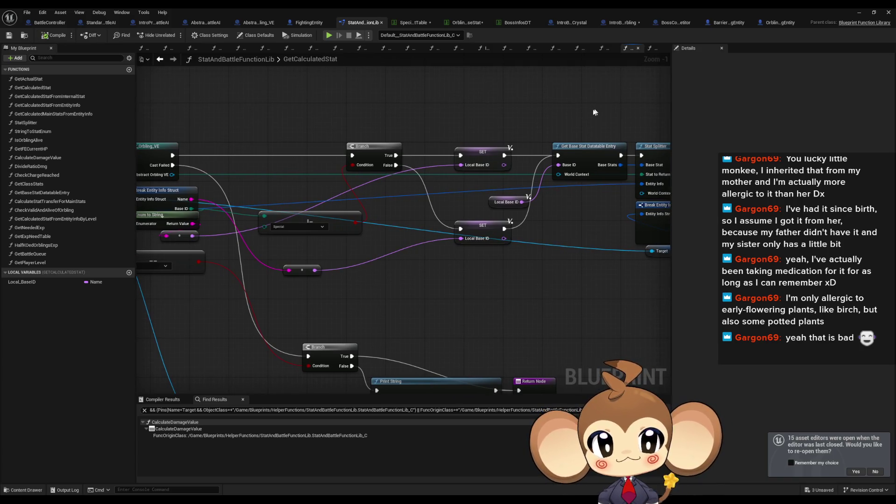
drag(595, 111, 529, 117)
click(859, 12)
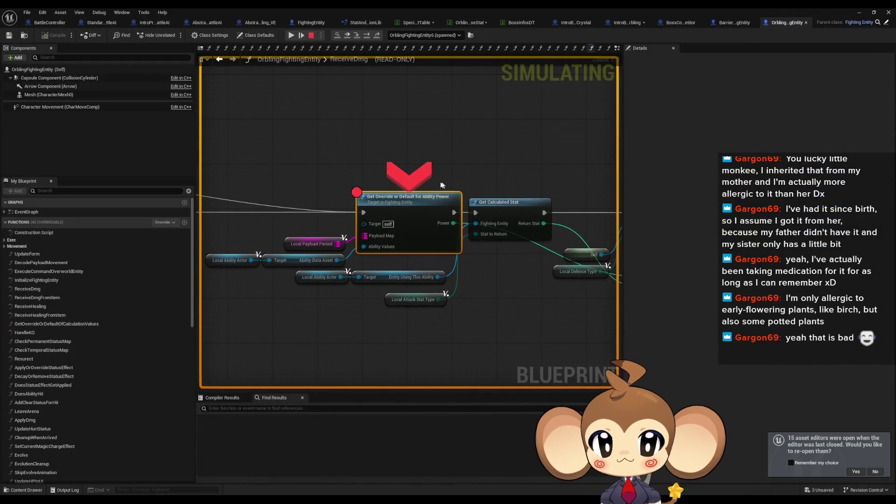
- Step past Get Calculated Stat (returning 100), stop the play session, and return to OrblingFightingEntity
click(368, 36)
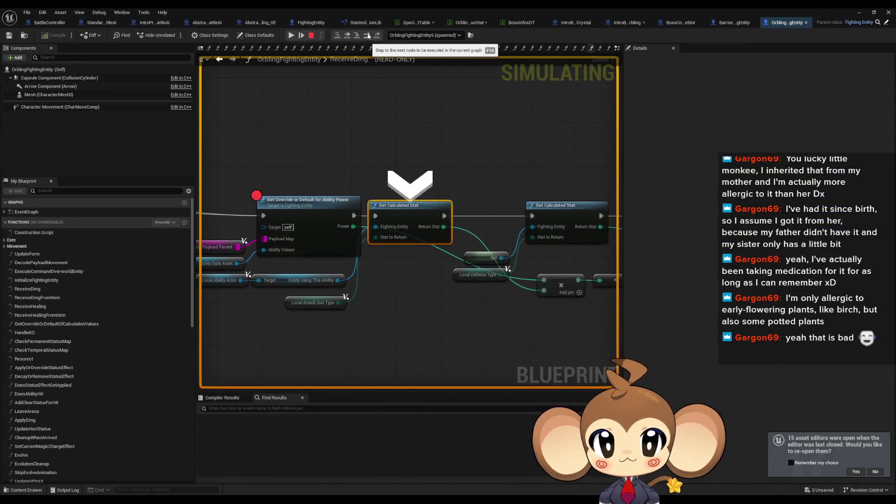
click(368, 36)
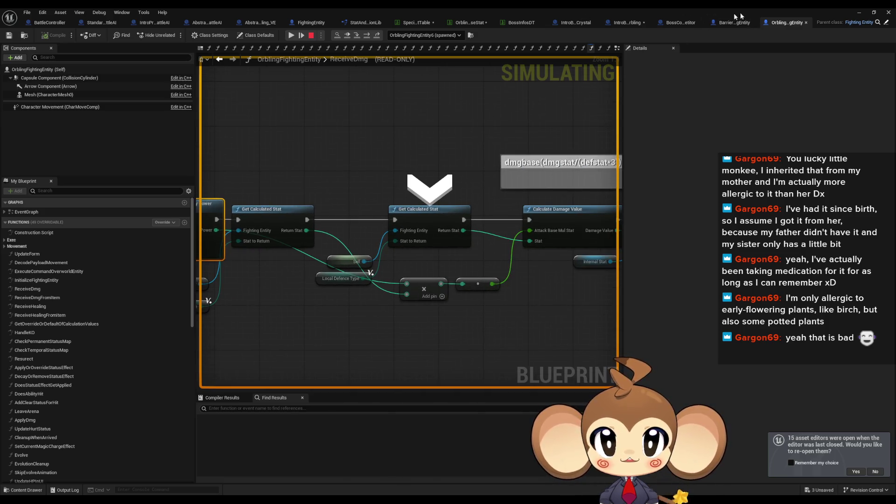
click(859, 12)
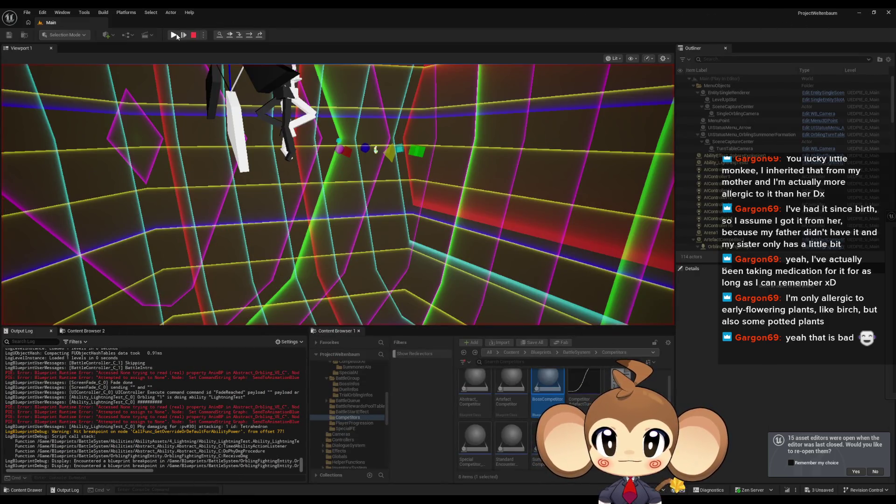
click(175, 35)
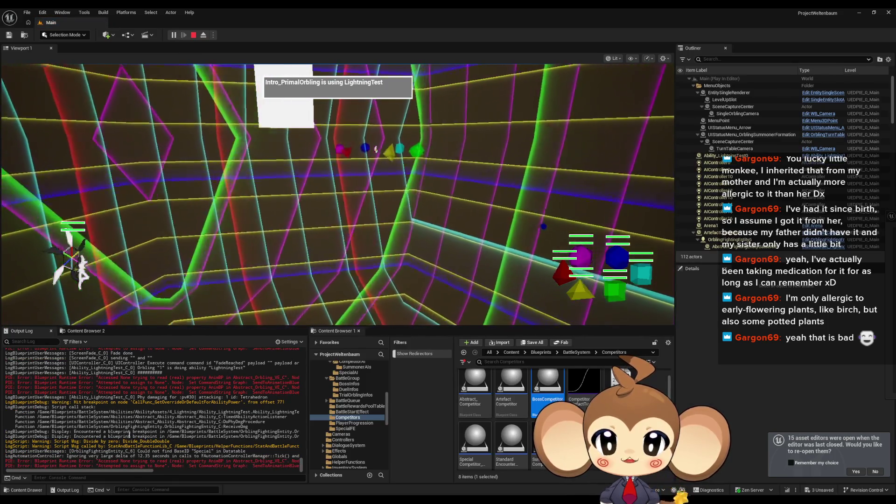
key(Escape)
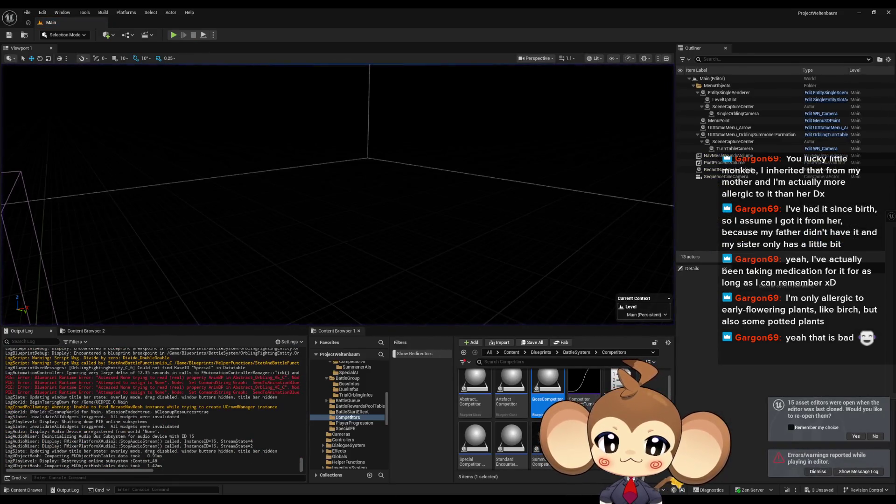
click(423, 473)
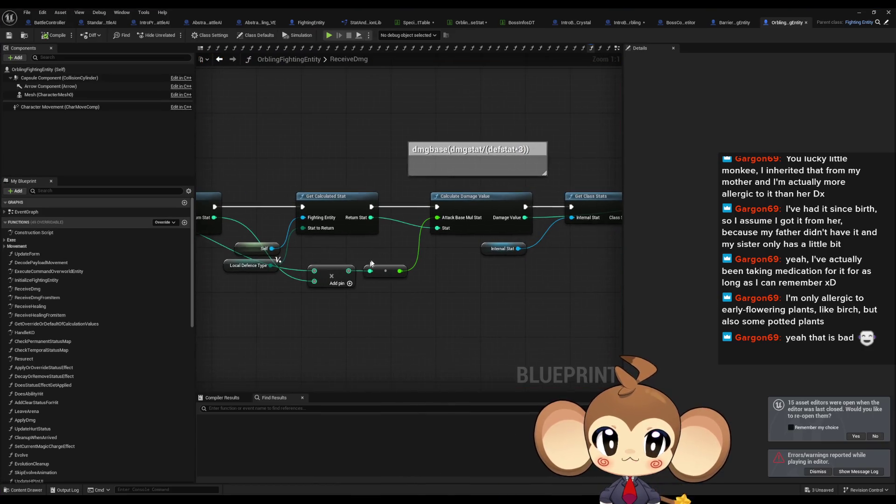
- Add a breakpoint on Get Override or Default for Ability Power and start a new play session
drag(437, 227, 485, 250)
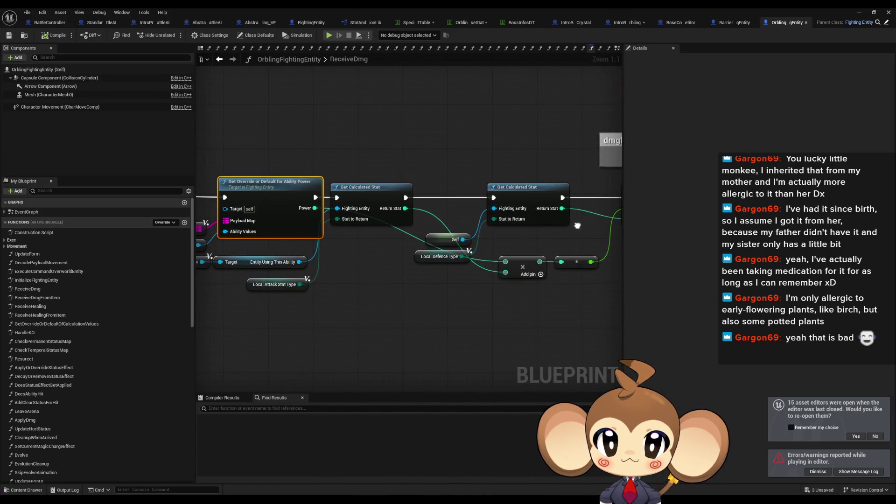
click(577, 262)
mouse_move(569, 284)
mouse_down()
mouse_move(565, 292)
mouse_move(519, 278)
mouse_up()
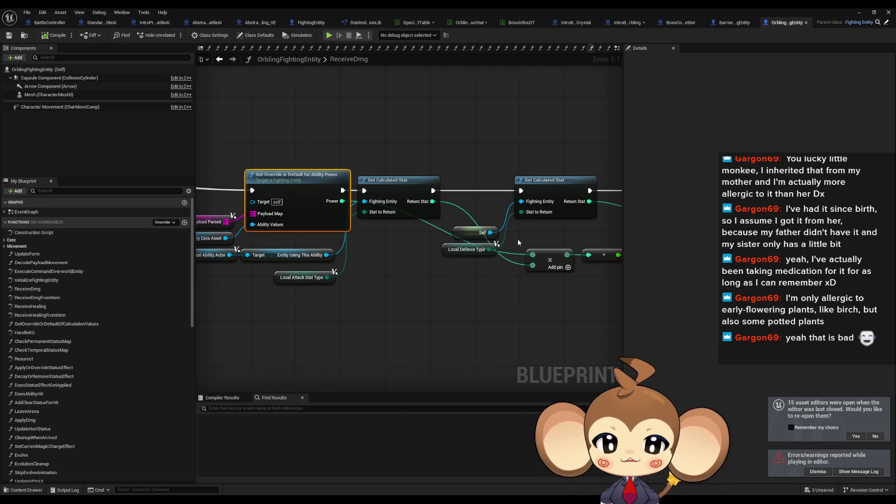
drag(518, 242, 198, 236)
drag(288, 204, 595, 198)
right_click(286, 186)
click(320, 348)
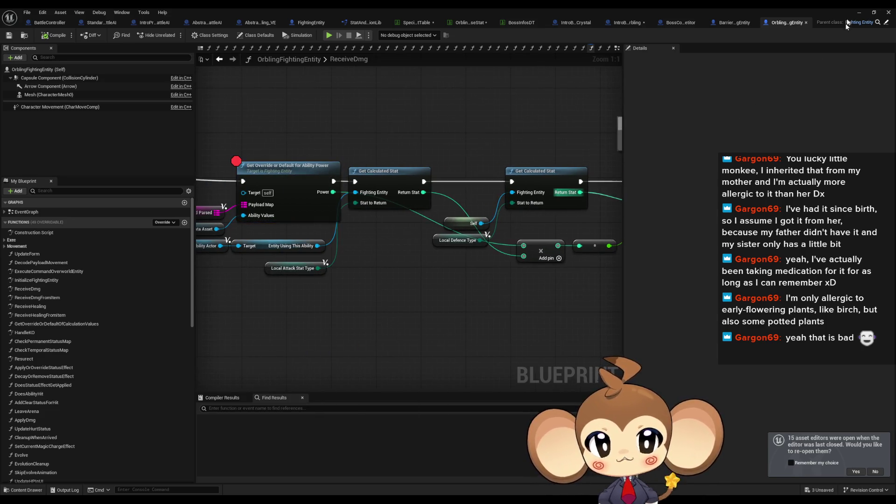
click(866, 11)
click(174, 35)
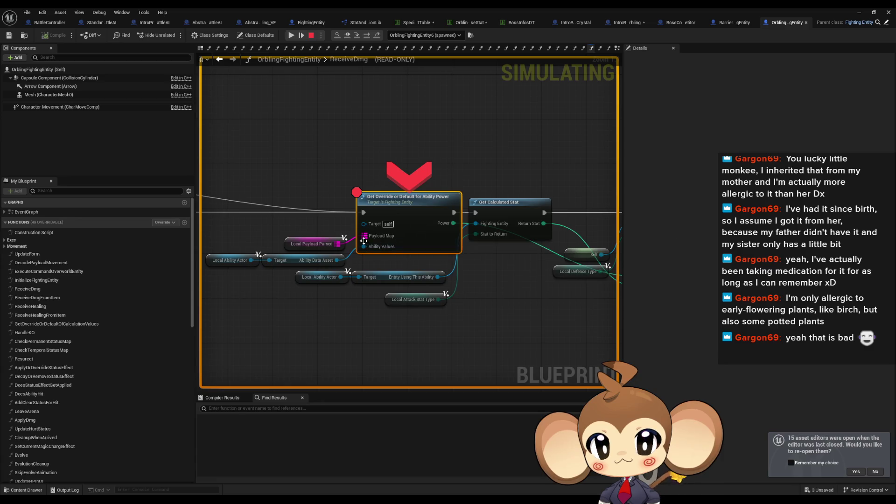
- Step into GetCalculatedStat and GetBaseStatDatatableEntry, checking values, then back out to ReceiveDmg
mouse_move(444, 223)
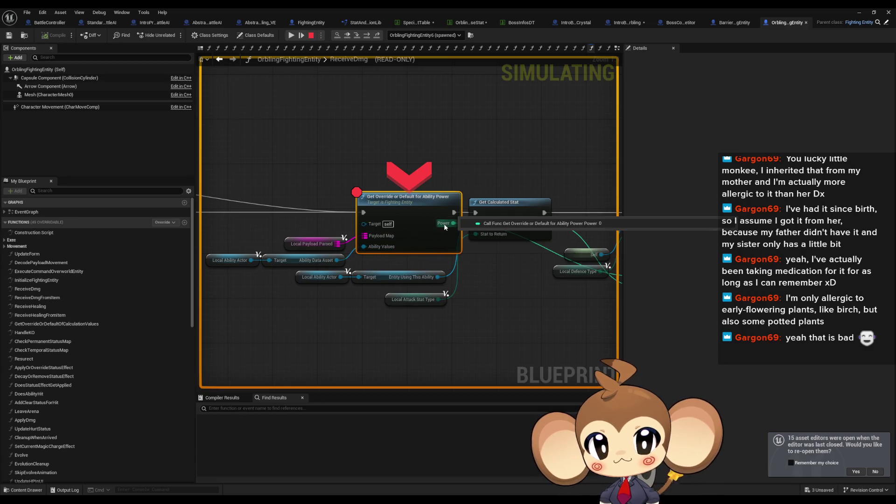
click(365, 37)
mouse_move(342, 227)
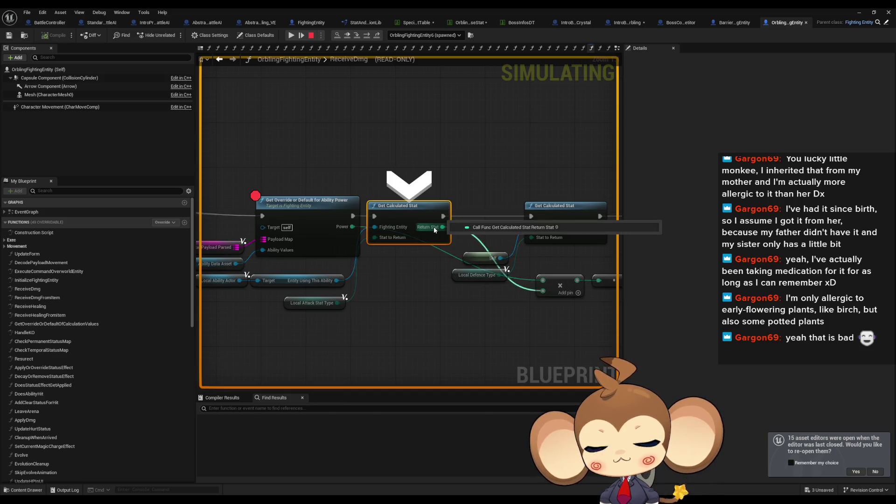
click(360, 36)
click(405, 39)
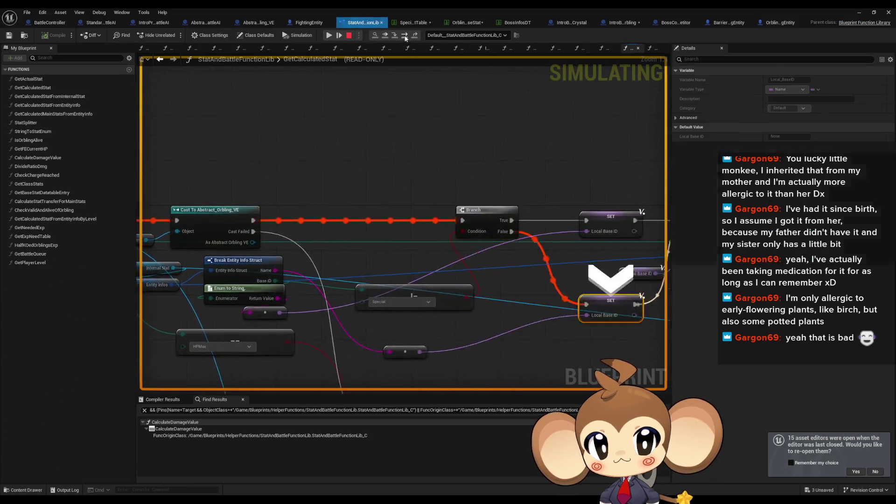
click(405, 38)
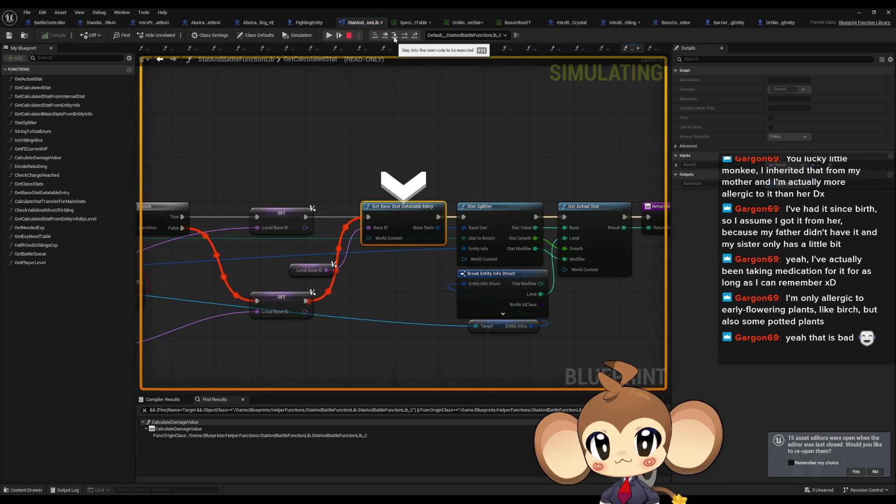
click(394, 38)
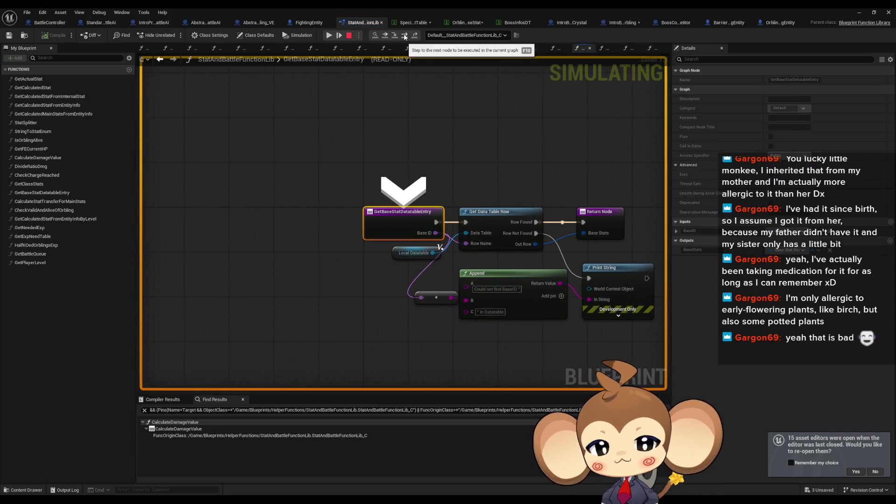
click(404, 37)
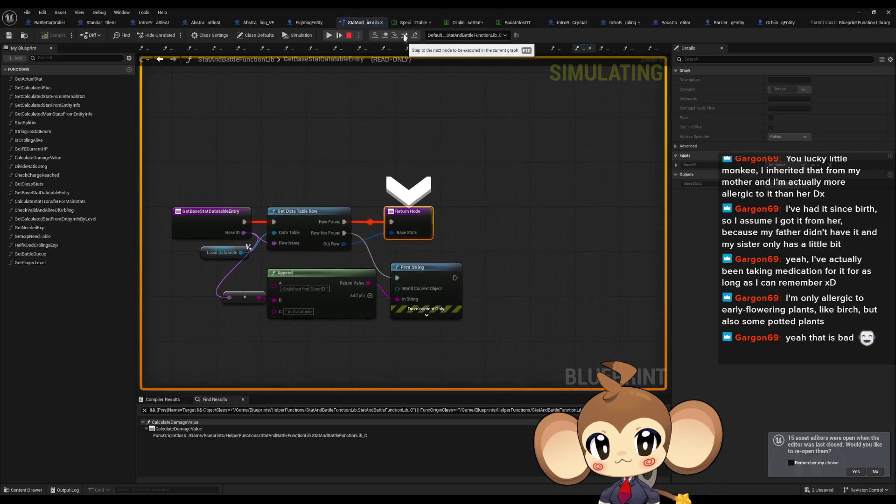
mouse_move(330, 246)
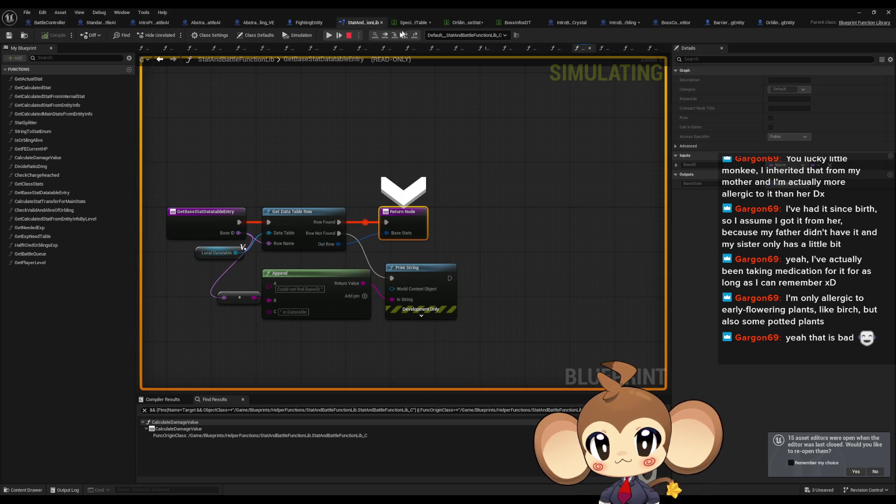
click(404, 36)
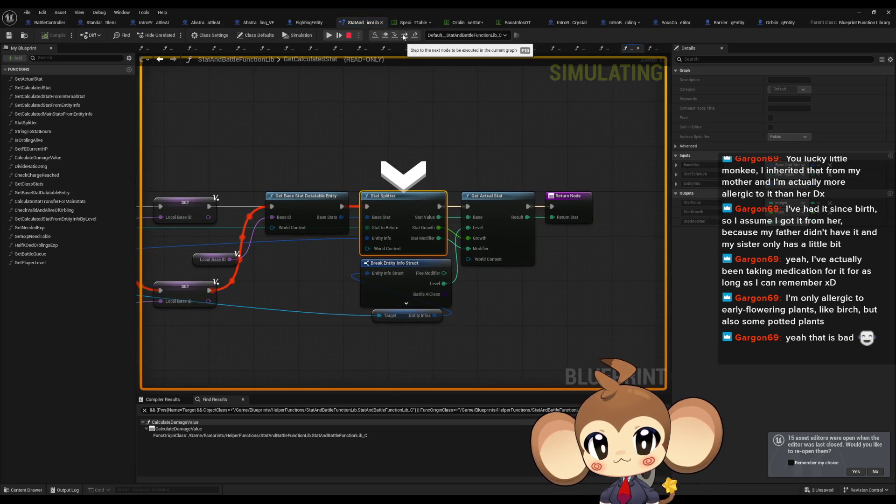
click(404, 36)
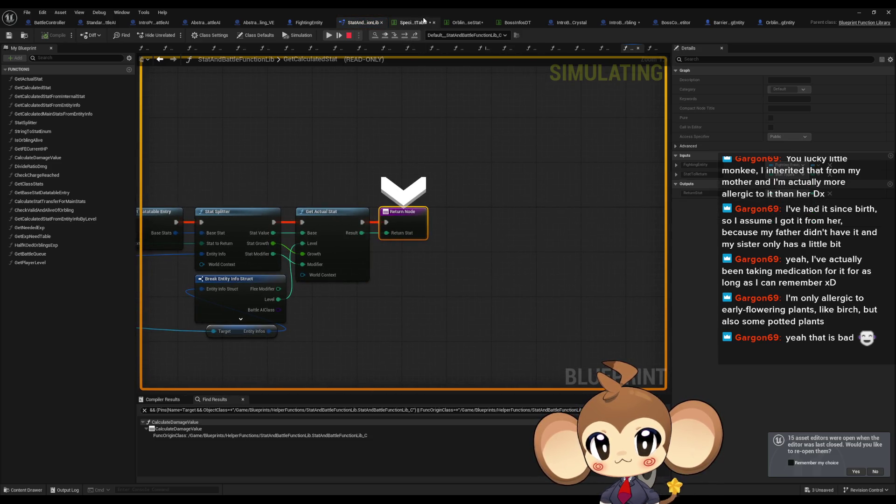
click(404, 37)
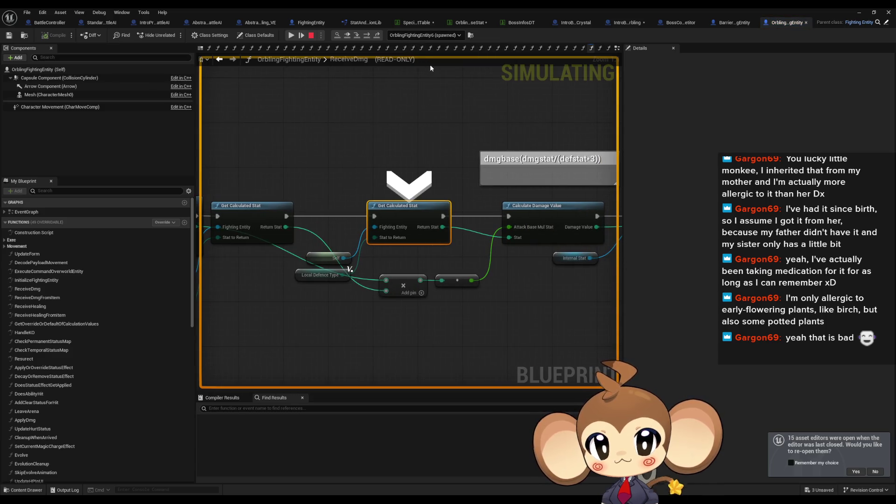
- Step through the next GetCalculatedStat call via its Cast and Branch, returning at Calculate Damage Value
click(357, 36)
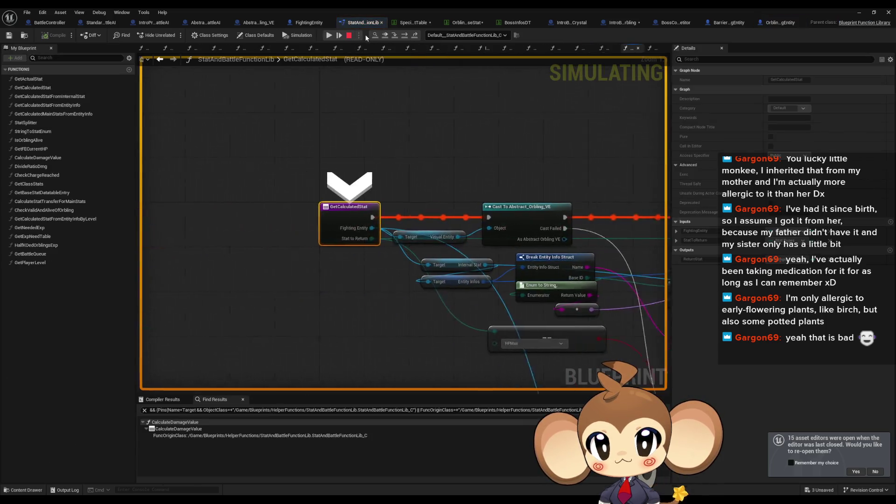
click(406, 39)
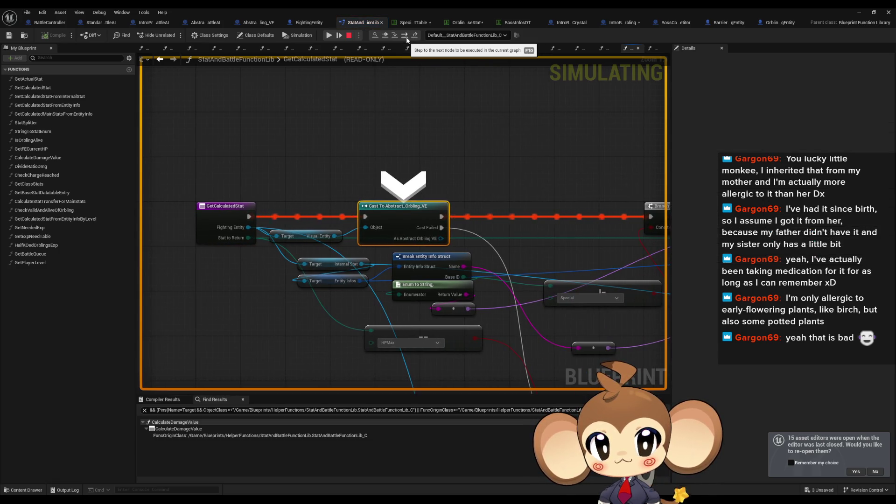
click(406, 39)
click(407, 39)
click(407, 39)
click(407, 38)
click(407, 39)
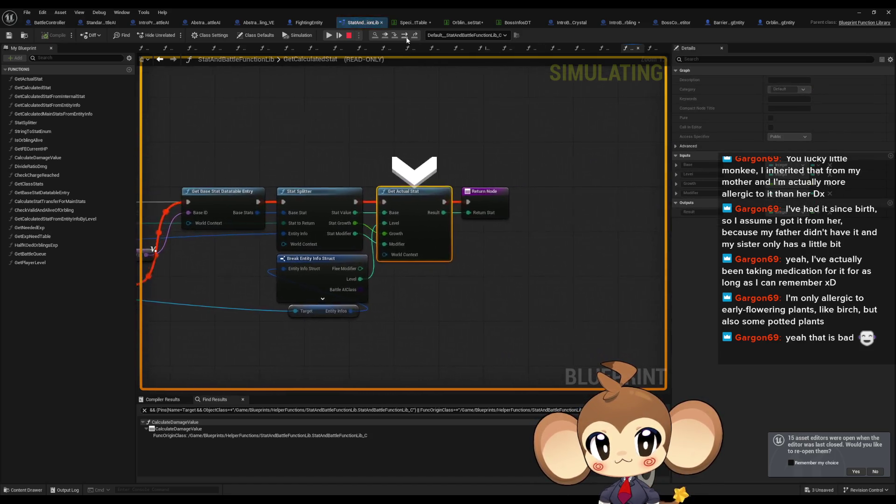
click(406, 39)
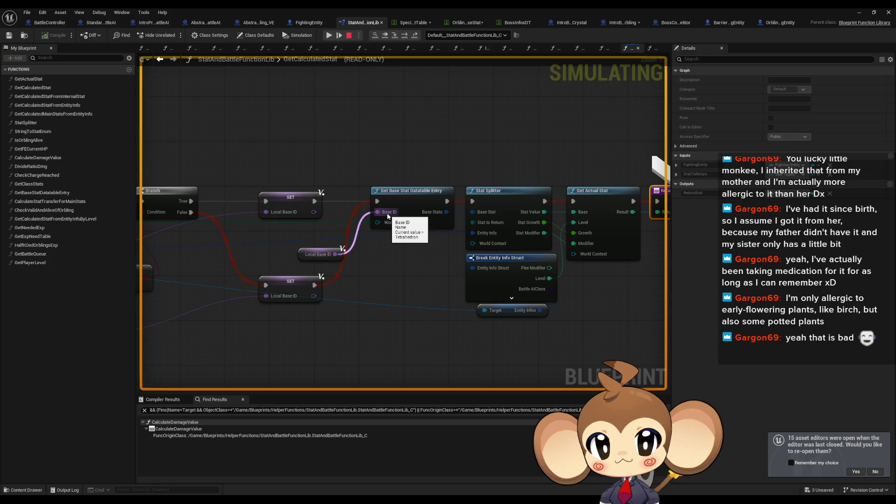
mouse_move(437, 213)
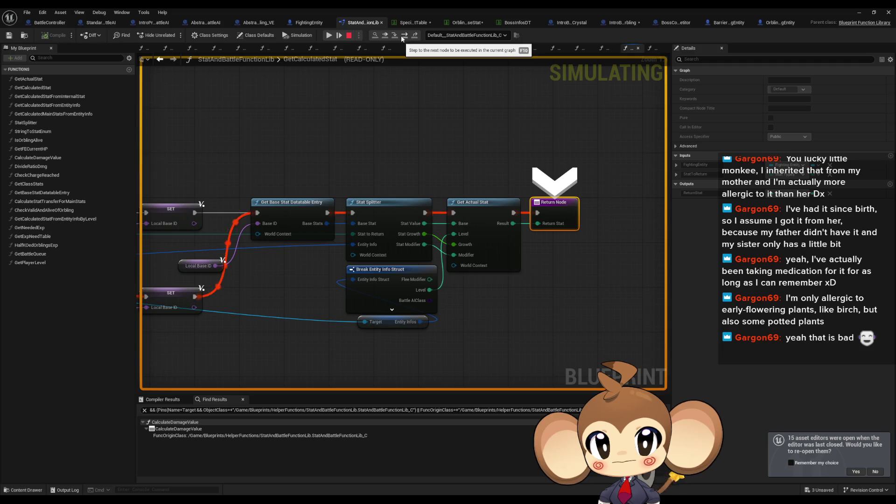
click(402, 36)
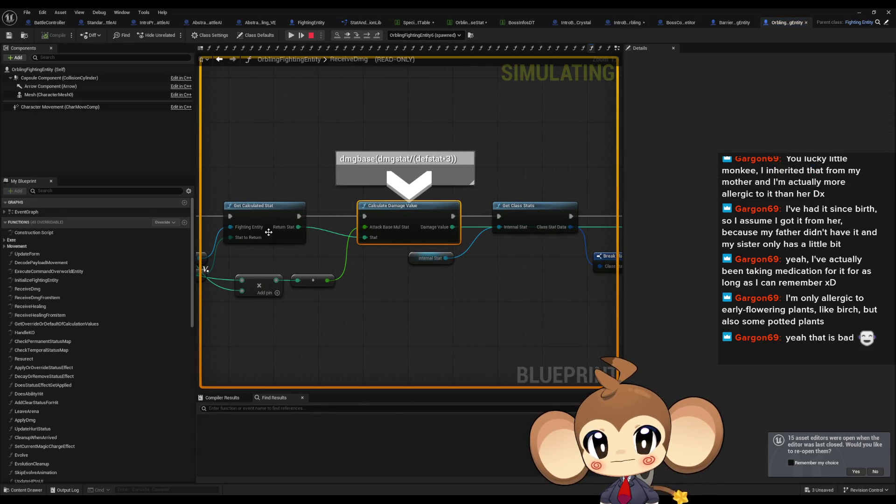
- Check the Return Stat and Stat values, step through CalculateDamageValue's Divide by zero warning, then stop
mouse_move(283, 229)
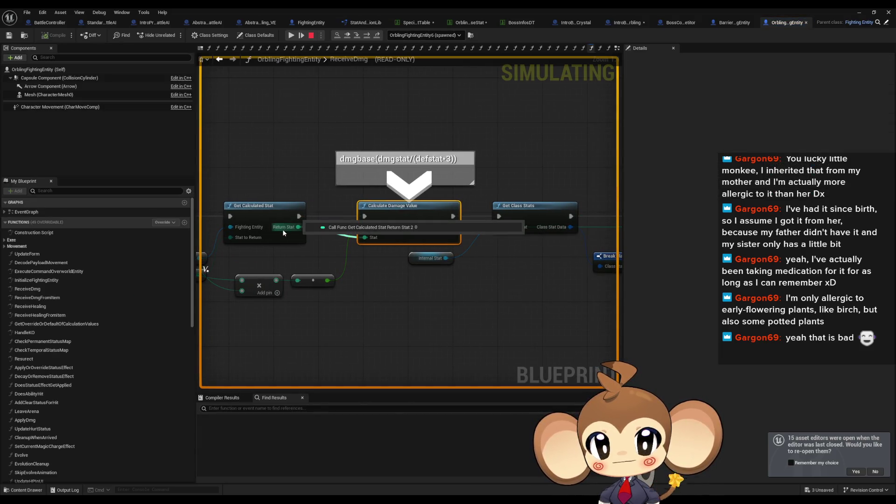
mouse_move(371, 241)
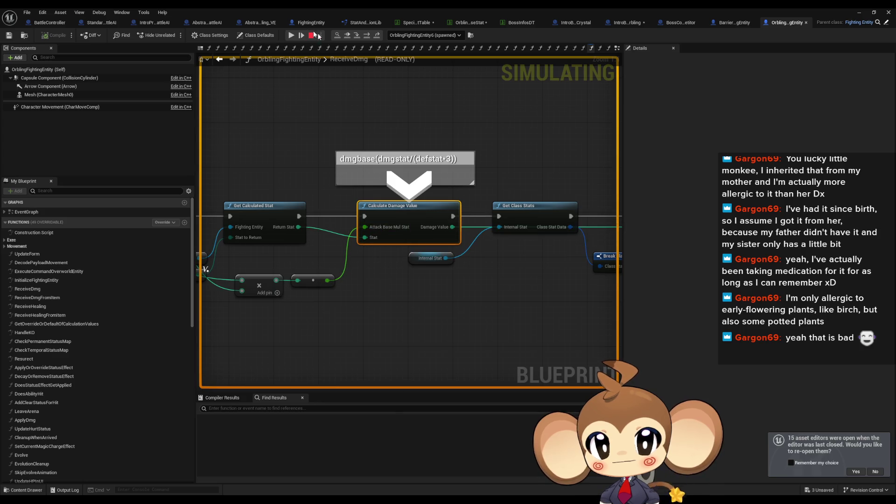
click(349, 35)
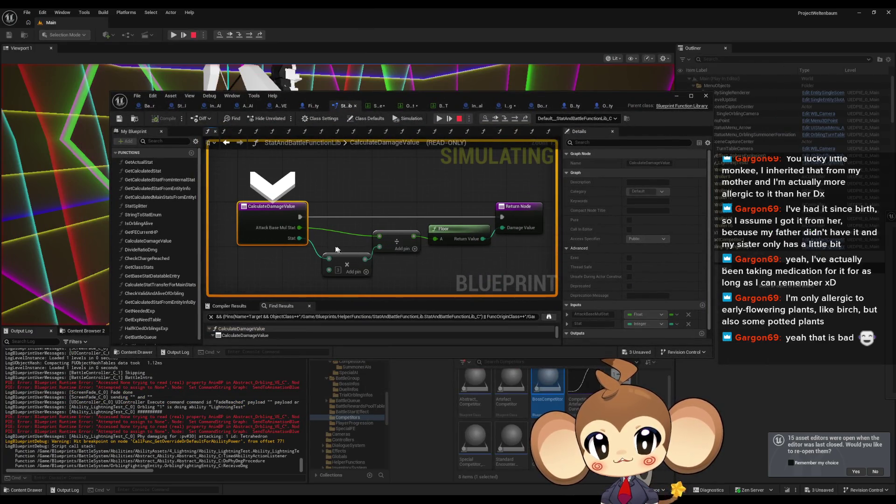
mouse_move(329, 259)
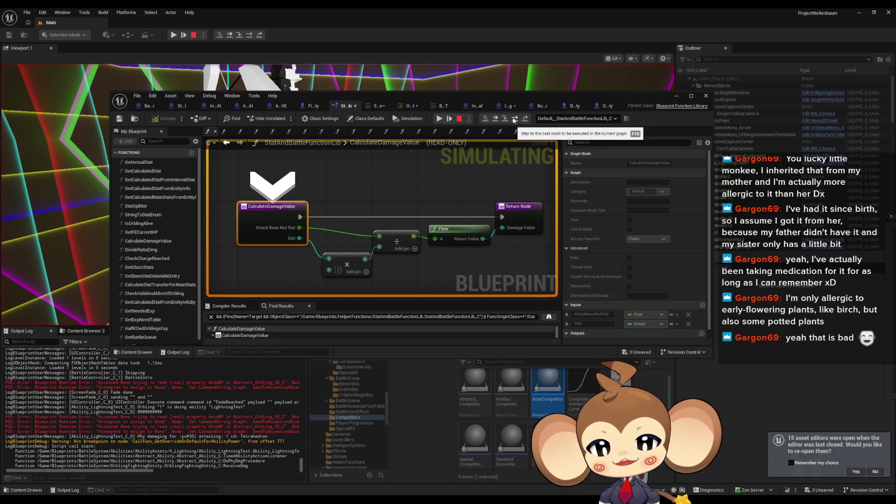
click(514, 121)
click(514, 120)
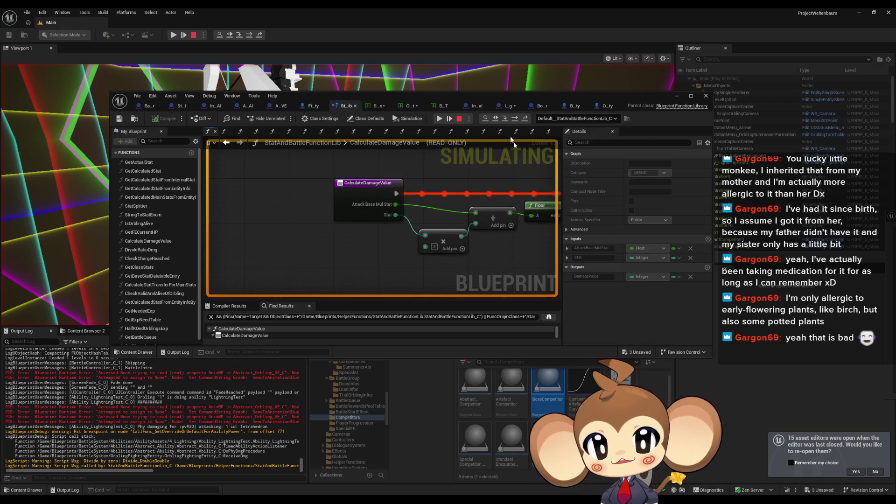
click(459, 120)
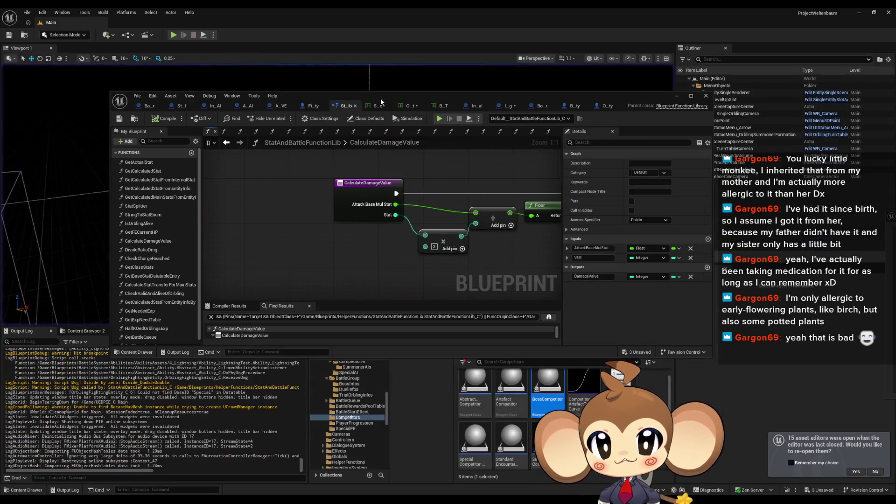
- Browse to Blueprints > Stats > PresetStats > IntroHelpers and open IS_IntroHelper_BLUE and IS_IntroHelper_CYAN
mouse_move(393, 99)
mouse_down()
mouse_move(390, 108)
mouse_move(368, 51)
mouse_up()
drag(548, 380, 532, 369)
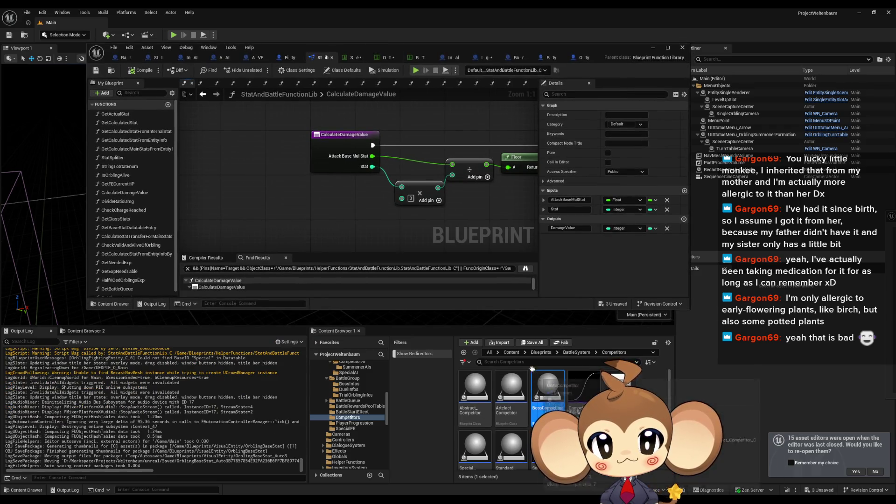
click(512, 352)
double_click(539, 395)
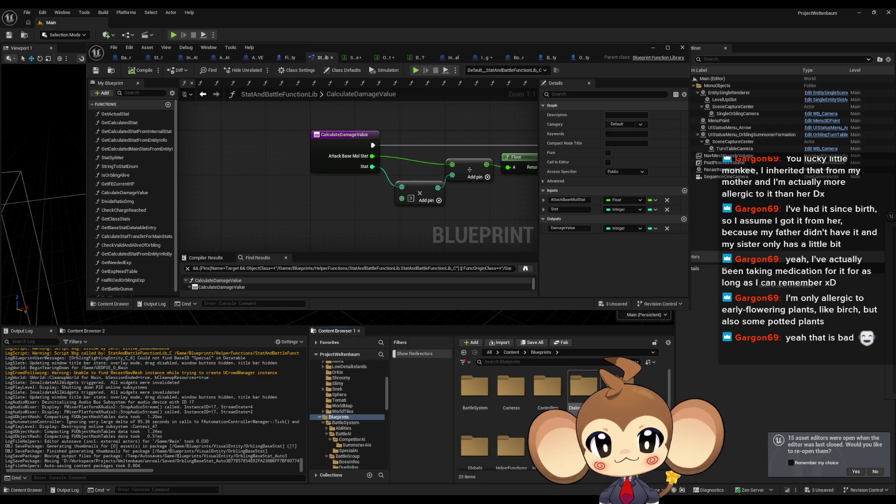
double_click(547, 448)
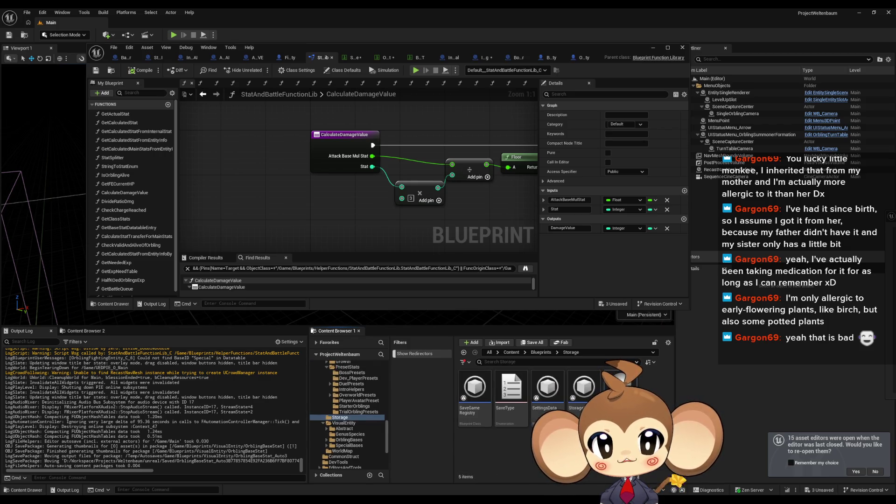
click(539, 352)
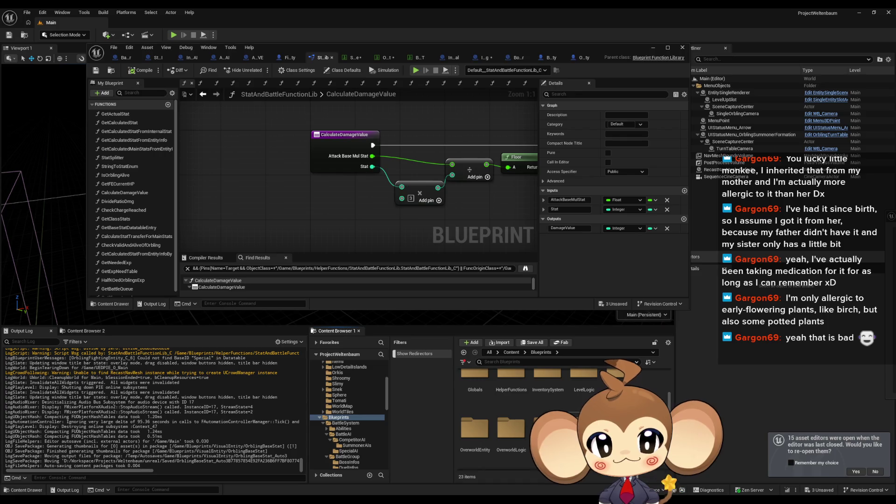
double_click(511, 420)
double_click(510, 387)
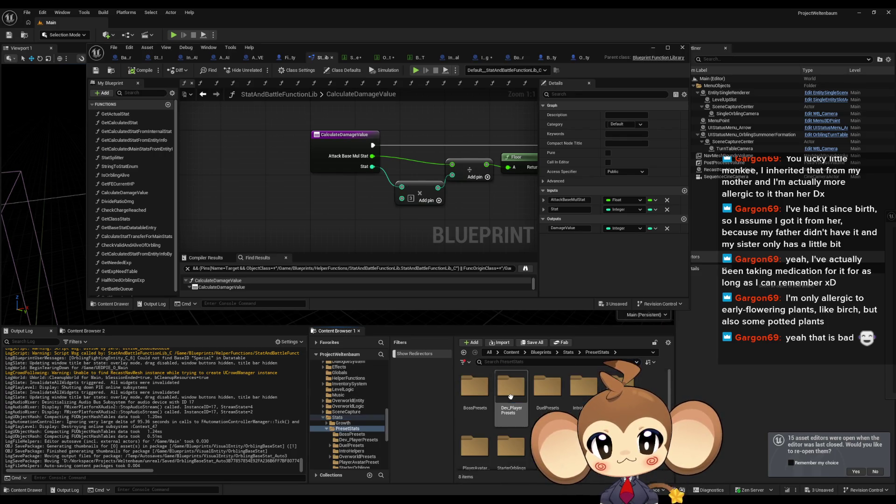
double_click(583, 387)
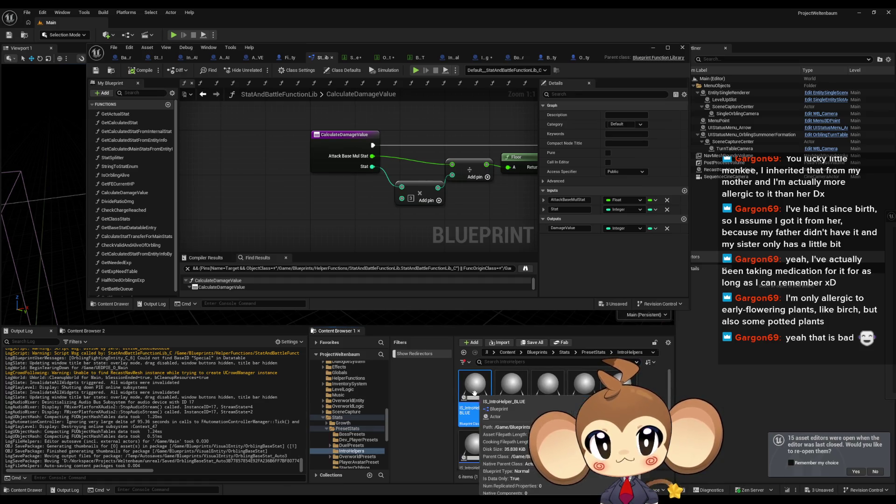
double_click(474, 394)
double_click(511, 387)
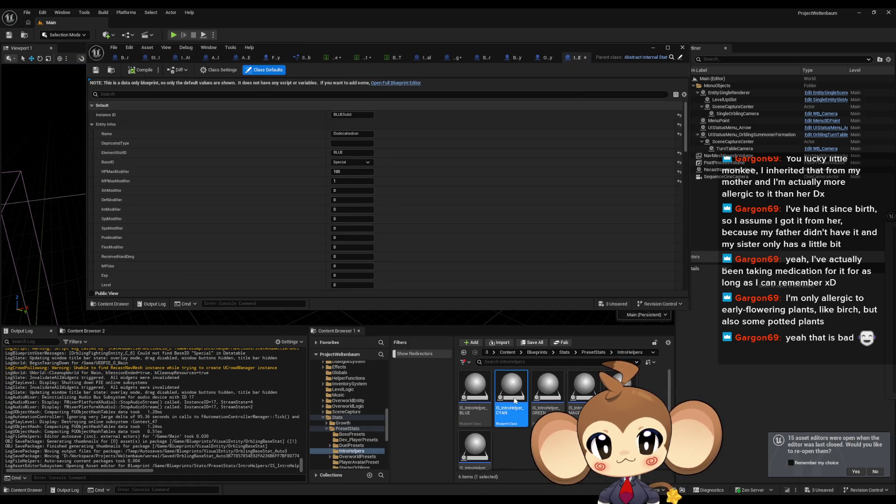
- Open the GREEN, MAGENTA and YELLOW intro helper blueprints in a maximized editor
double_click(548, 389)
double_click(583, 387)
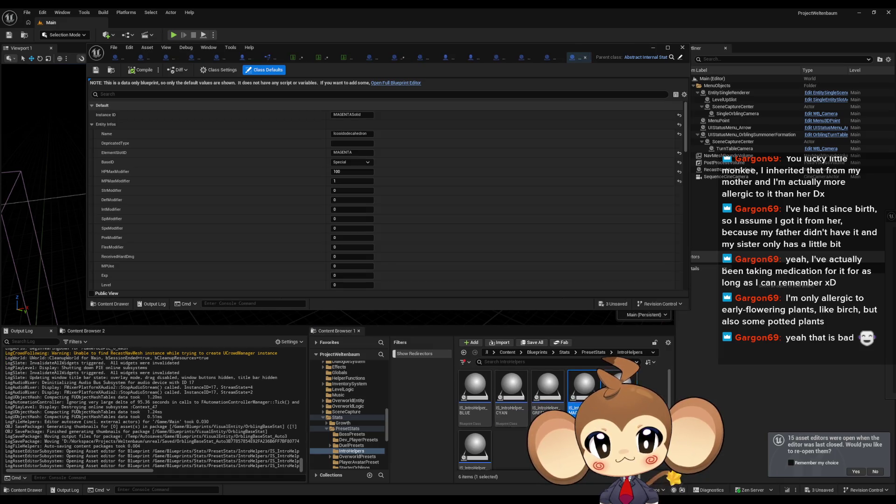
double_click(481, 441)
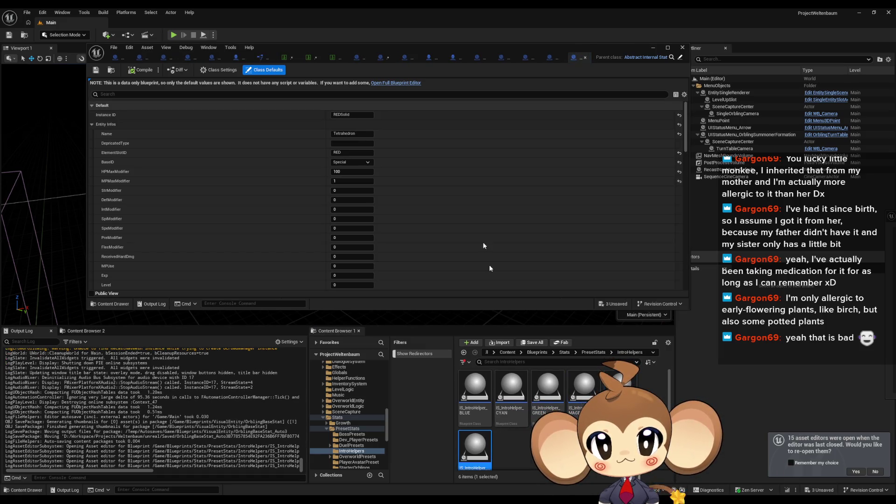
double_click(463, 46)
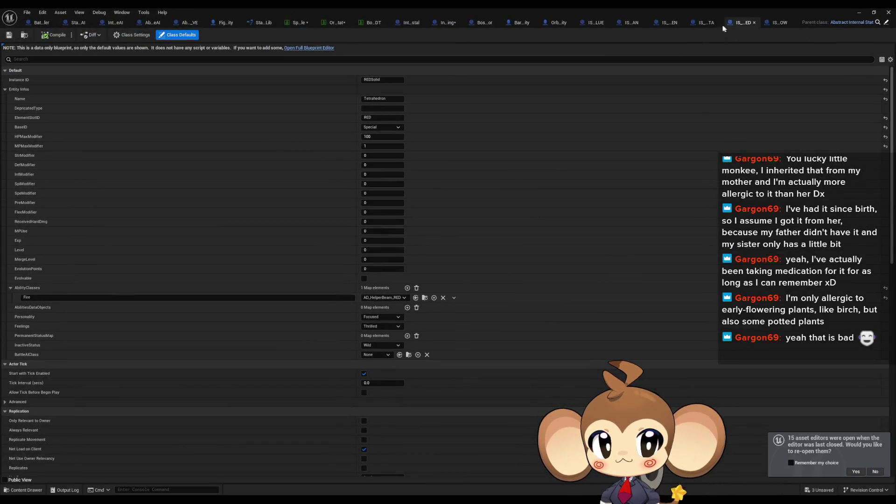
- Compare the magenta, green, cyan and blue helpers' class defaults, then switch to the BattleController graph
click(702, 23)
click(661, 22)
click(627, 25)
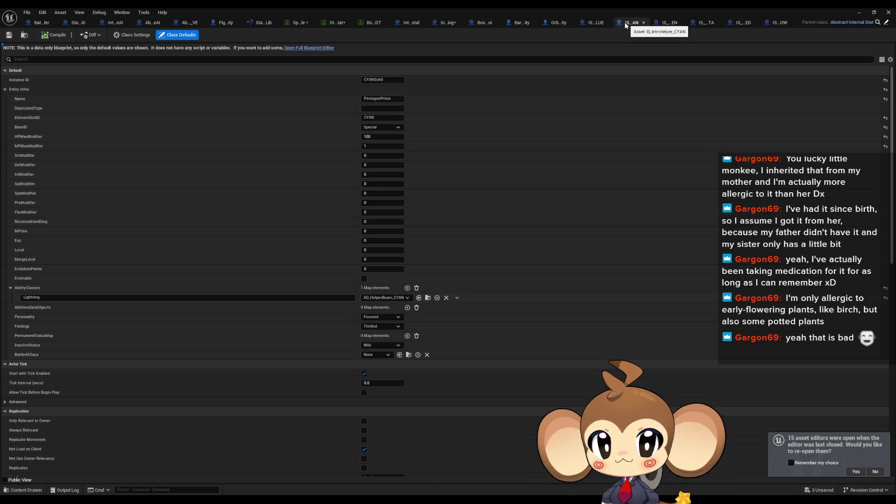
click(594, 23)
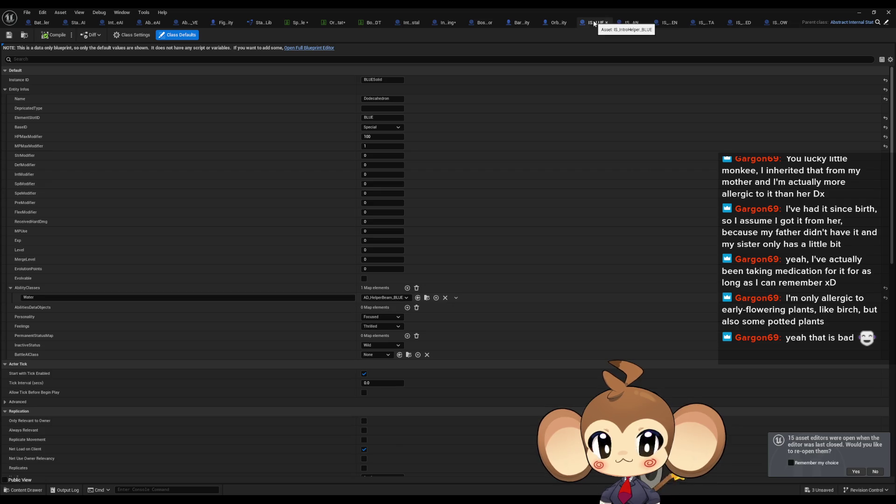
double_click(587, 8)
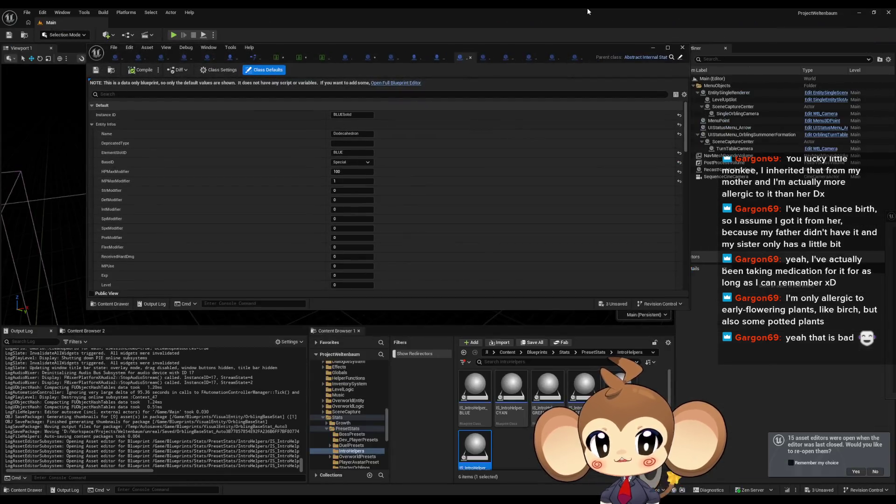
double_click(499, 49)
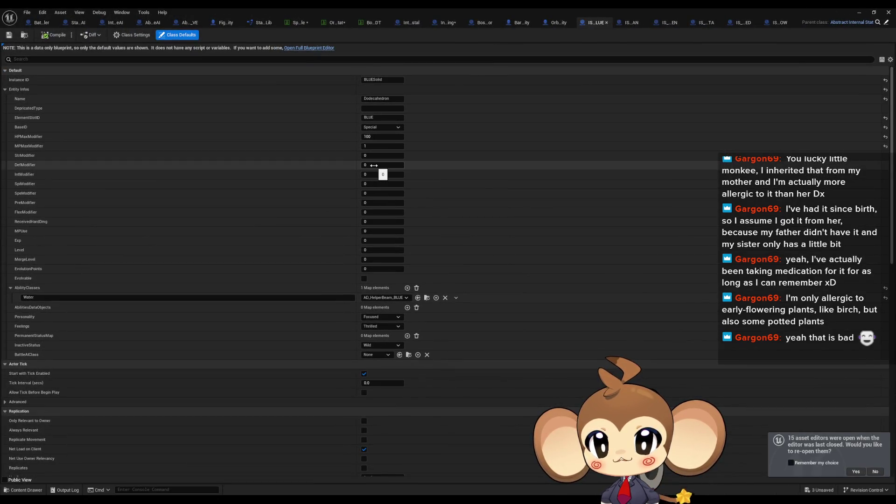
double_click(382, 7)
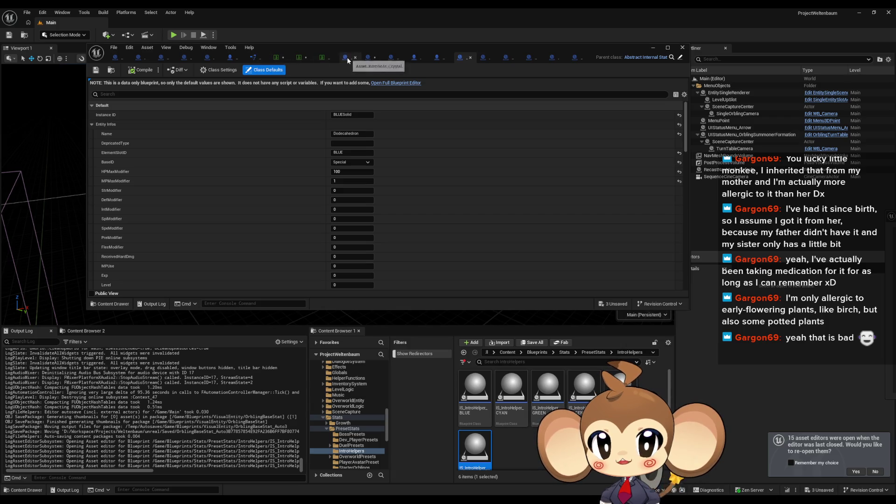
click(119, 58)
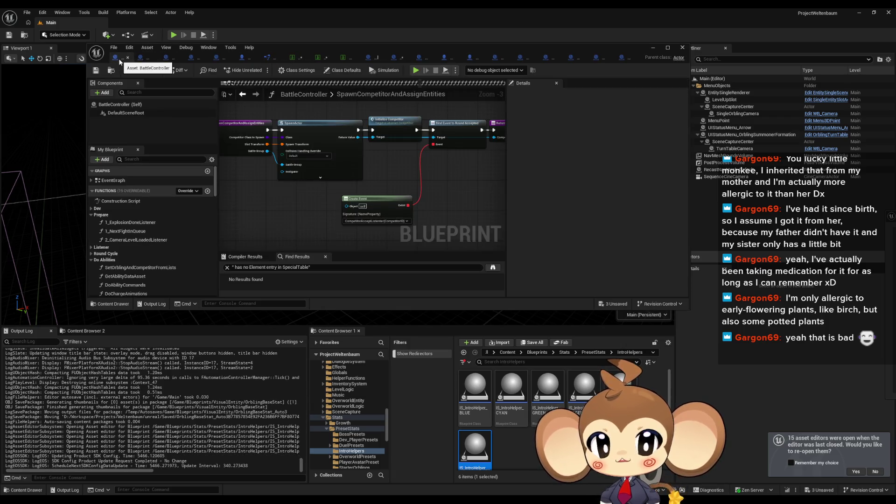
- In the maximized function library, find all references to CalculateDamageValue and open its ReceiveDmg call
click(259, 58)
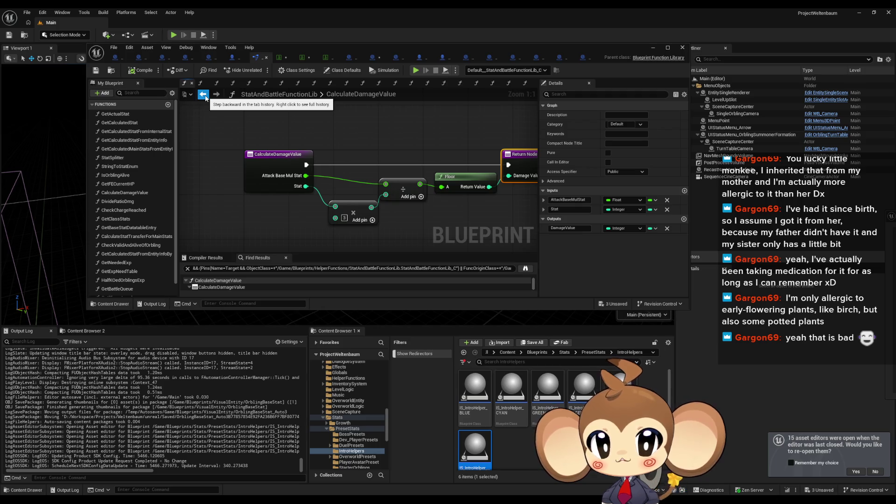
double_click(305, 49)
click(160, 59)
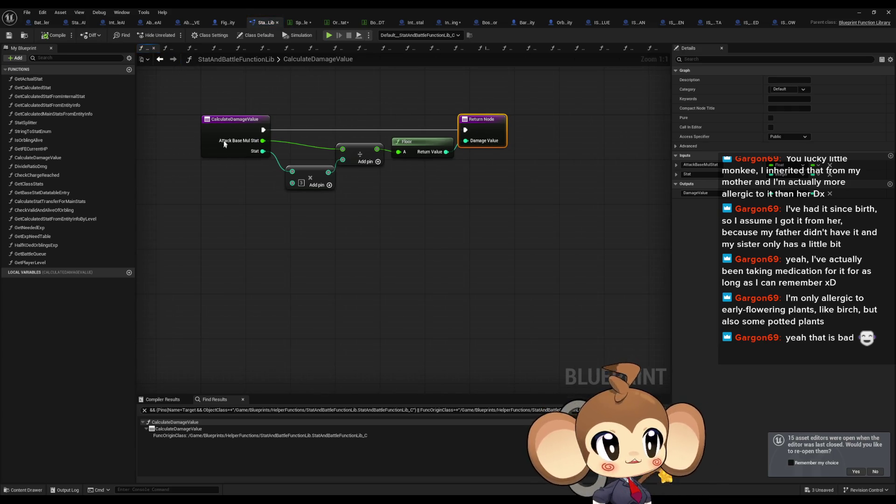
right_click(232, 117)
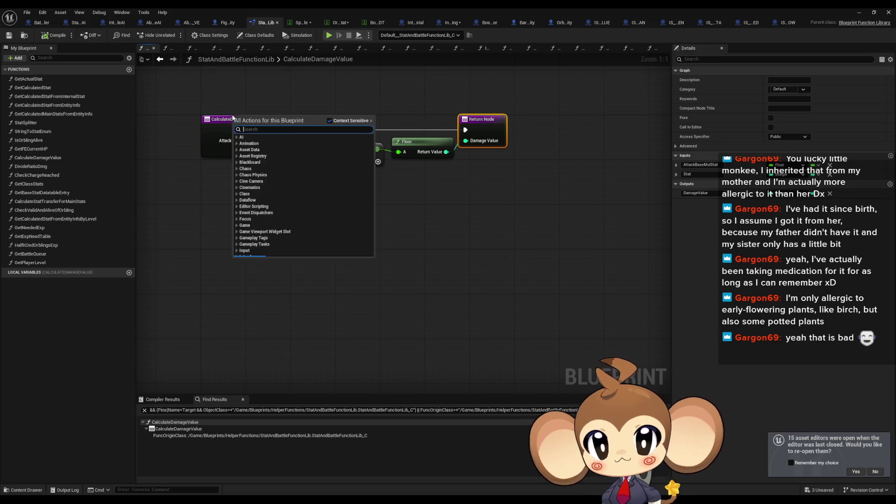
right_click(227, 125)
mouse_move(258, 198)
click(327, 222)
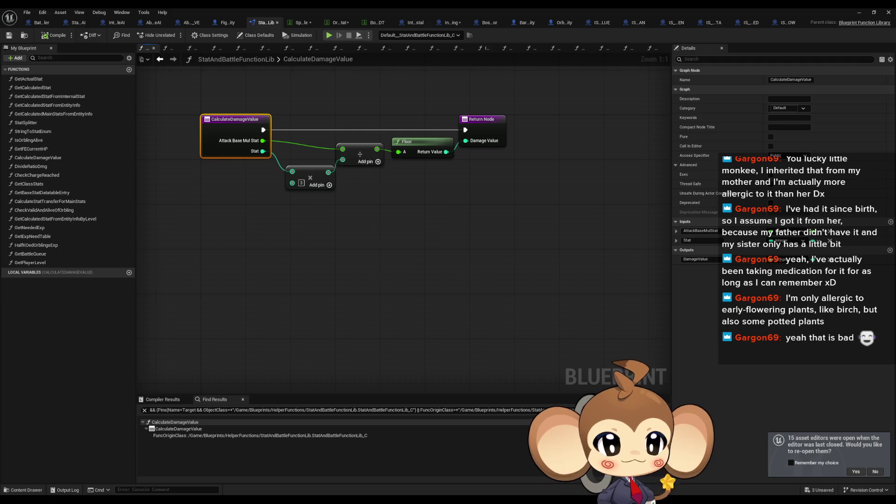
double_click(178, 428)
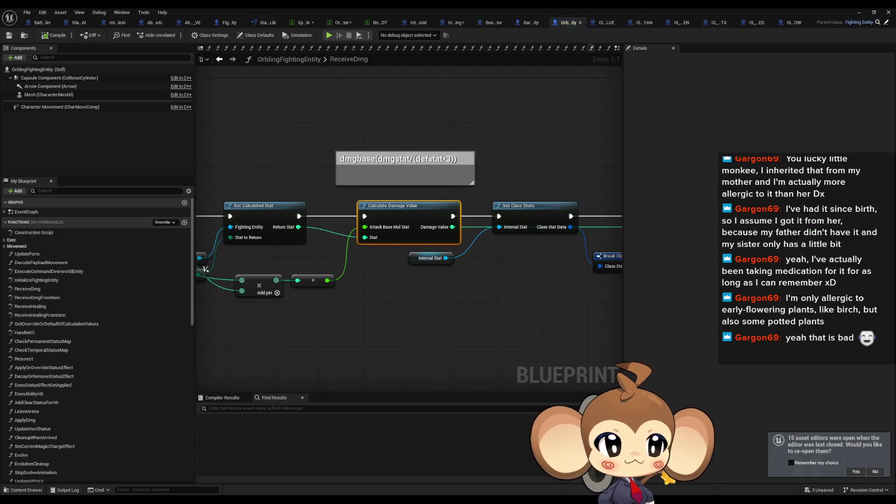
- List every reference to the Local_DefenceType variable in ReceiveDmg
drag(391, 250, 512, 245)
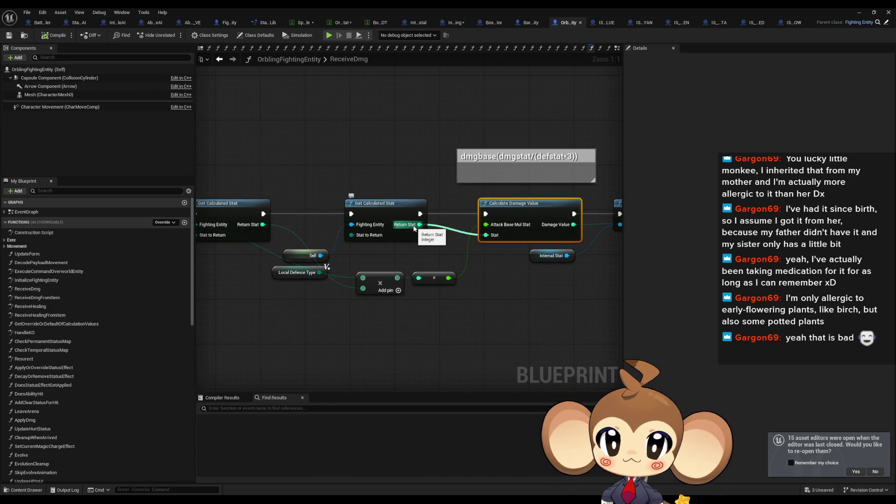
click(278, 276)
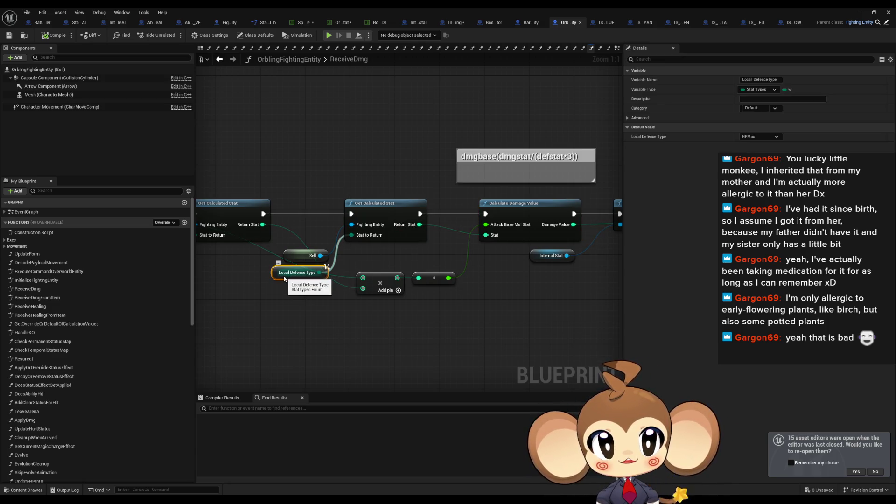
drag(284, 279, 493, 309)
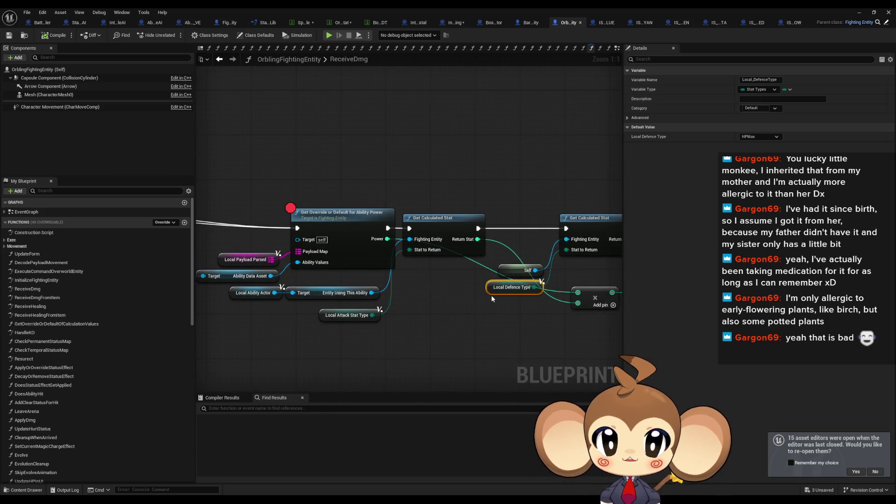
right_click(491, 292)
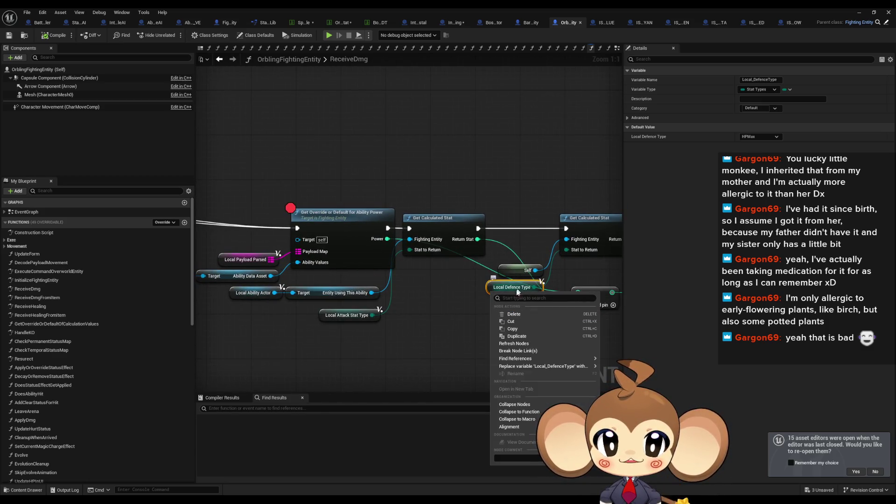
mouse_move(564, 360)
click(628, 376)
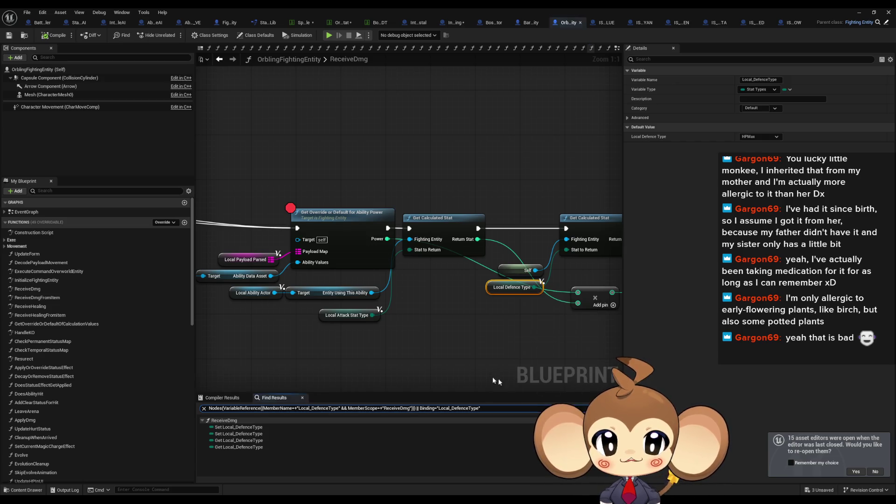
- Remove the breakpoint from the Get Override node
right_click(337, 227)
mouse_move(361, 366)
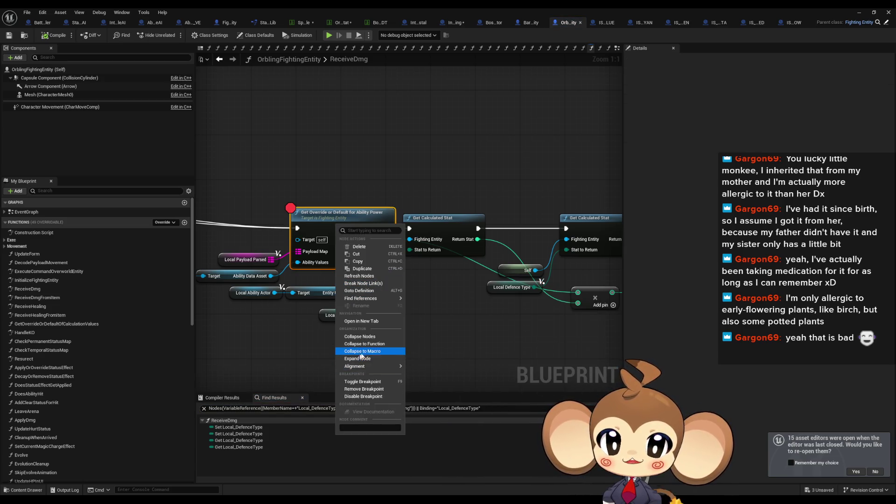
click(364, 388)
- Check both places Local_DefenceType is set, then return to IS_IntroHelper_BLUE's class defaults
click(231, 428)
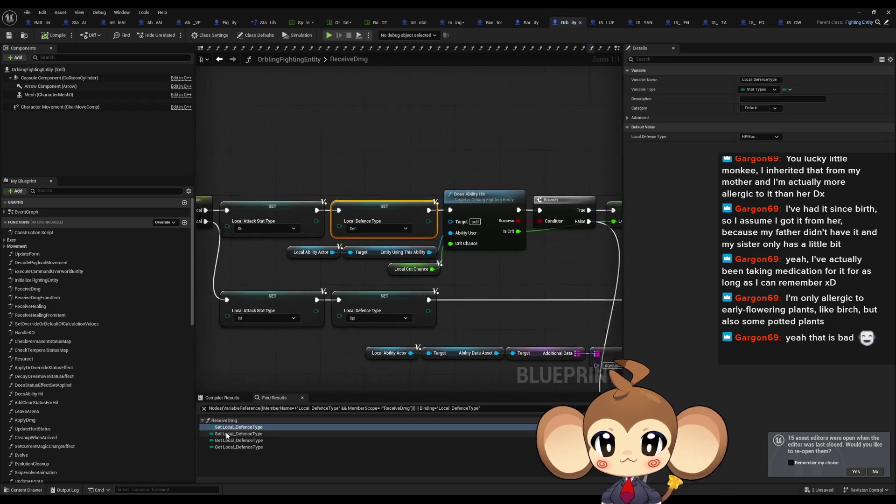
click(228, 433)
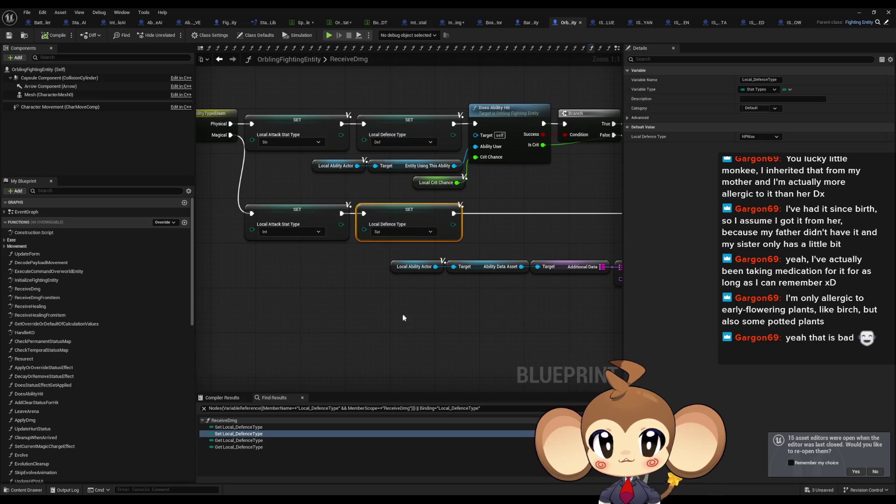
click(604, 22)
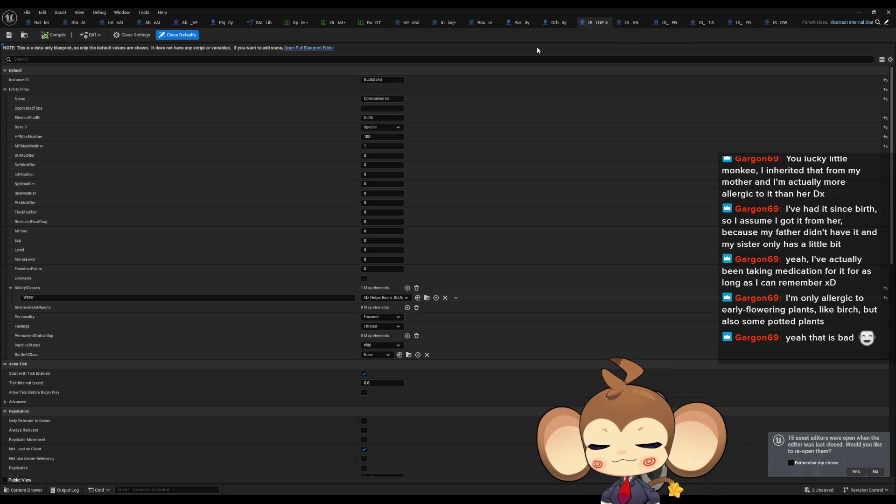
- In the orbling base stats table, set the Tetrahedron's HPMax, MPMax and Str to 1
click(301, 23)
click(329, 23)
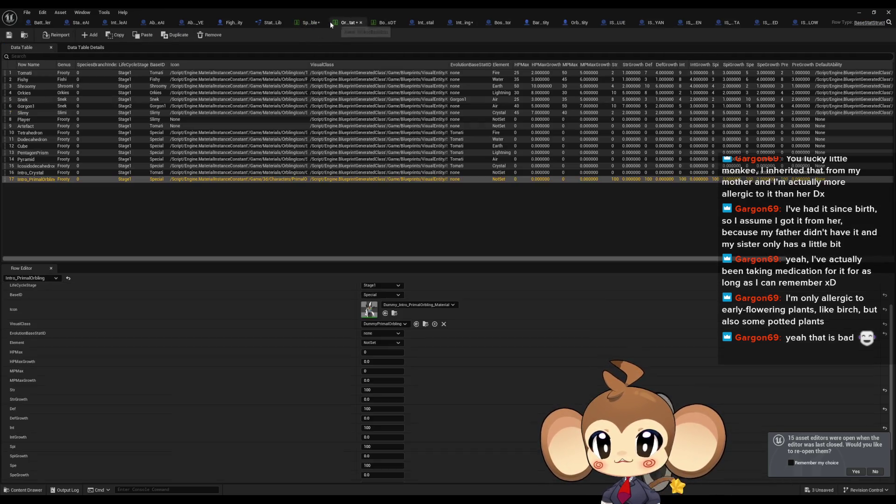
click(33, 133)
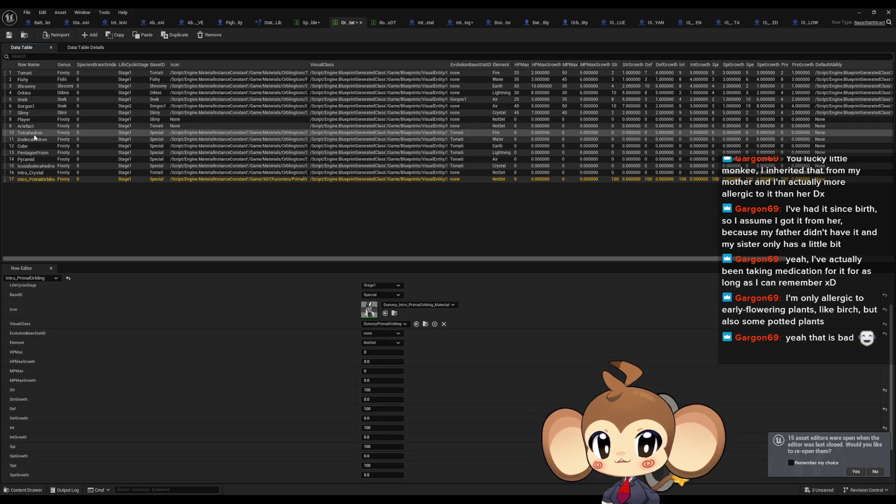
click(370, 353)
text(1)
click(369, 371)
text(1)
click(369, 389)
text(1)
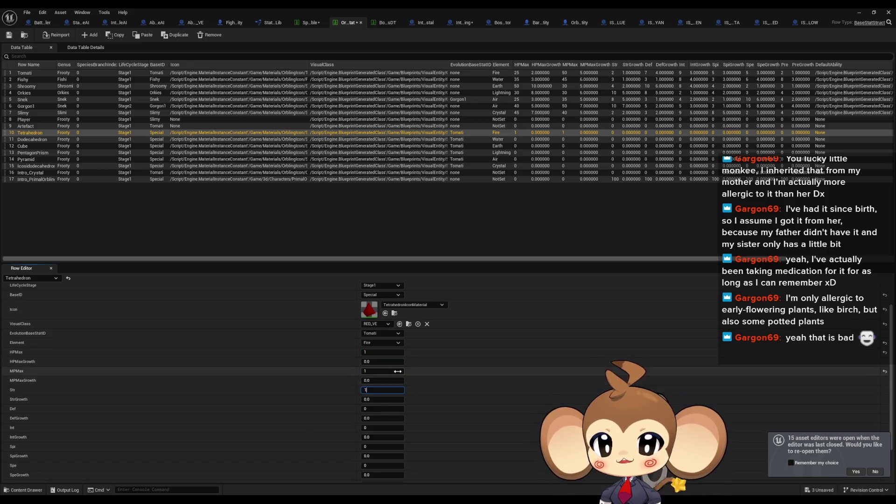
- Set the Tetrahedron's Def, Int, Spi, Spe and Pre to 1
scroll(371, 392, down, 1)
click(371, 398)
text(-2)
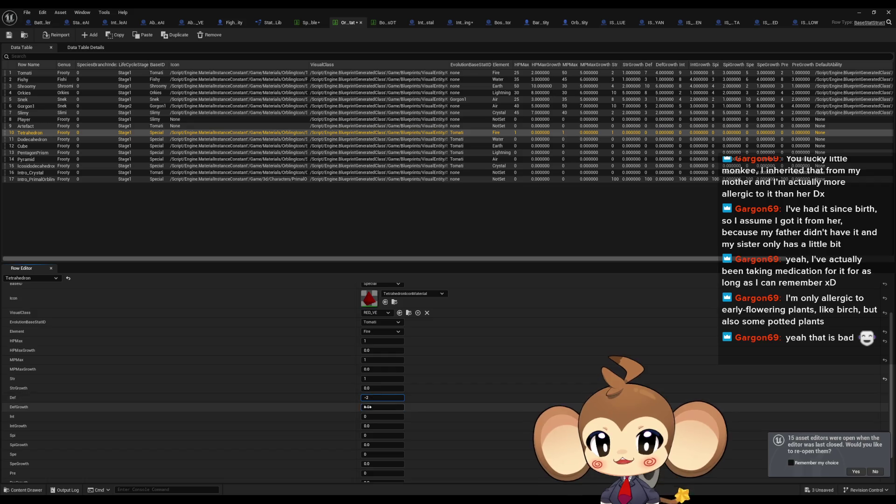
scroll(372, 398, up, 1)
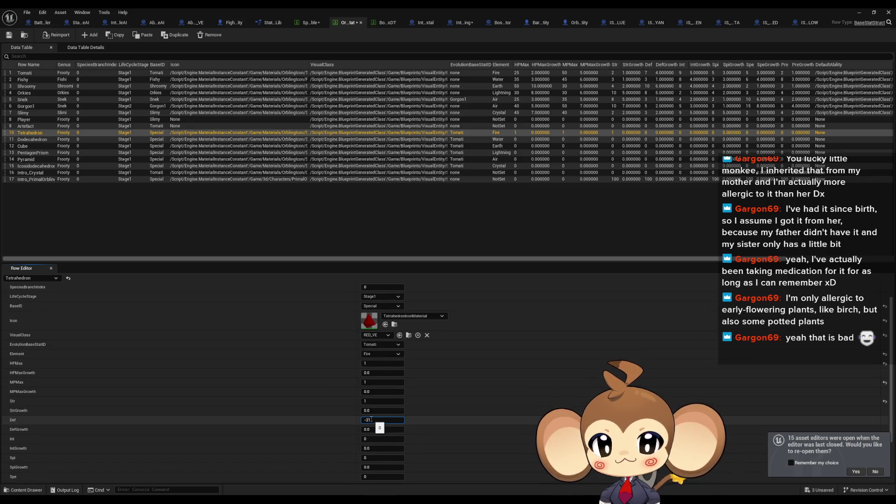
text(1)
scroll(371, 419, down, 4)
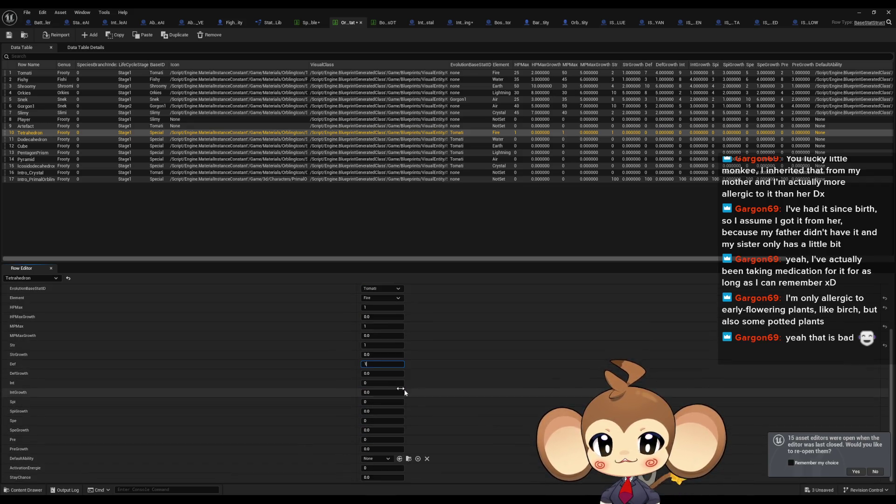
scroll(369, 383, down, 1)
click(372, 383)
click(371, 402)
text(1)
click(370, 421)
text(1)
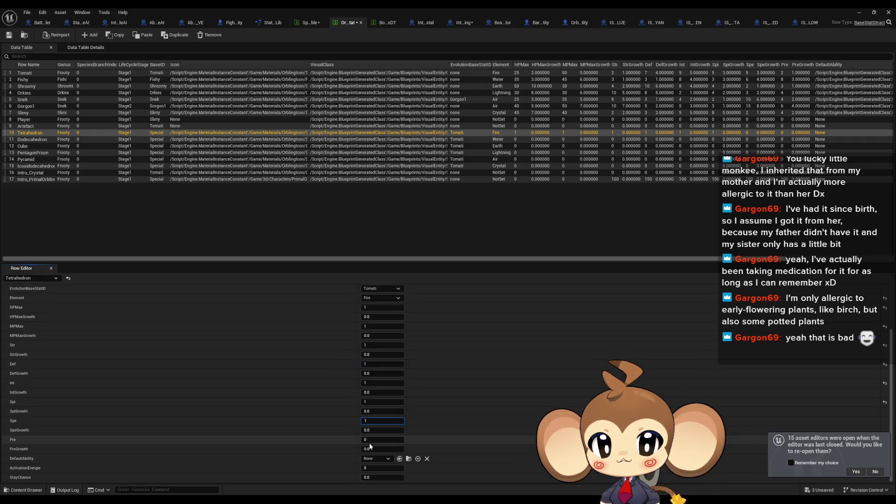
click(367, 440)
text(1)
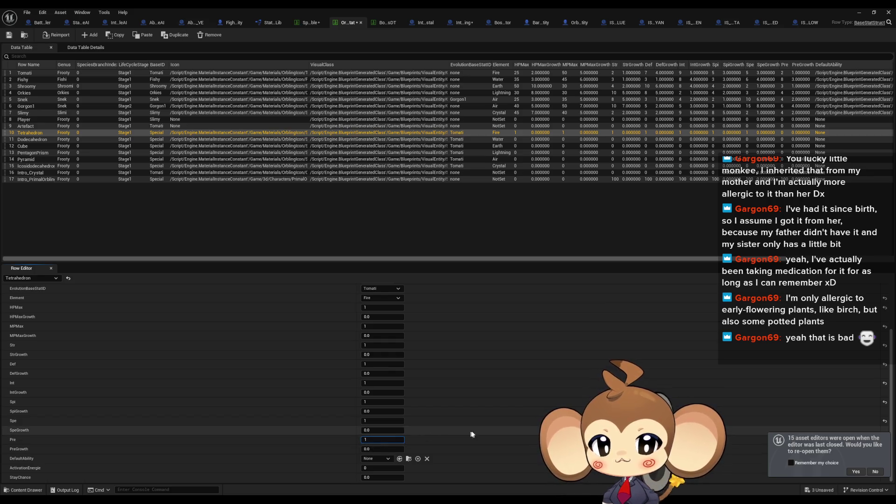
key(Return)
- Set all of the Dodecahedron row's stats, HPMax through Pre, to 1
click(24, 138)
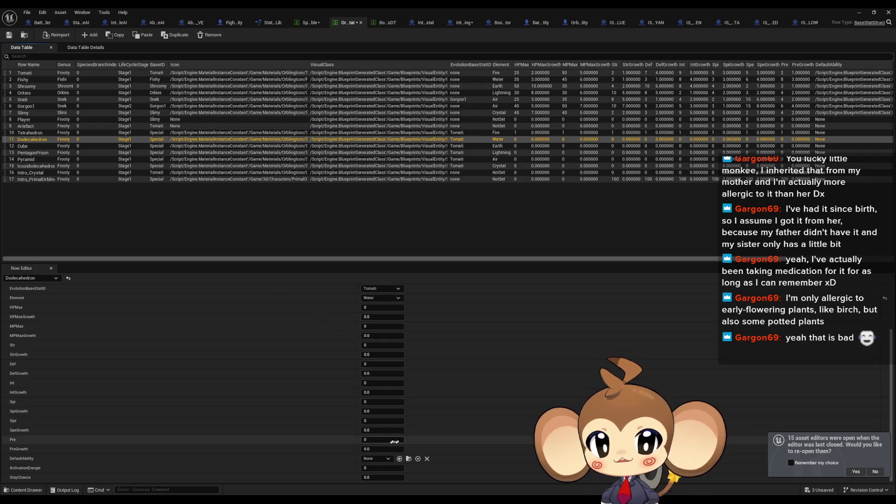
click(371, 442)
text(1)
click(376, 420)
text(1)
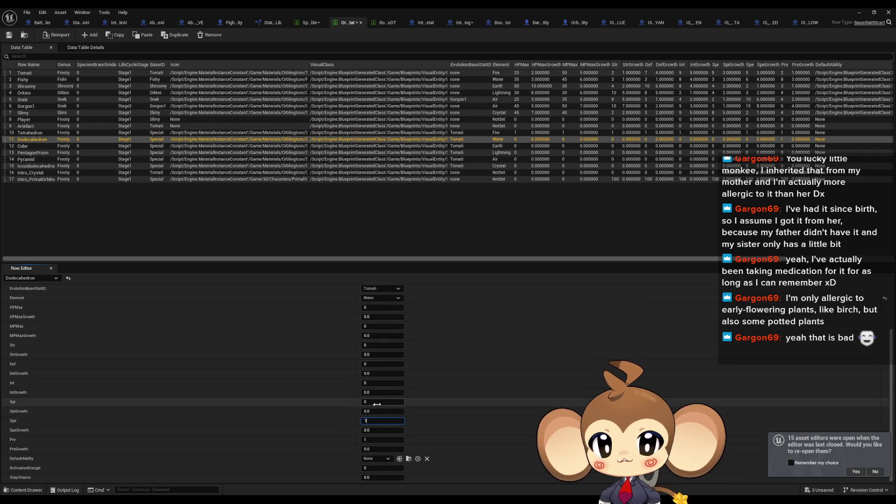
text(1)
click(375, 382)
text(1)
click(373, 363)
text(1)
click(374, 345)
text(1)
click(373, 326)
text(1)
click(373, 307)
text(1)
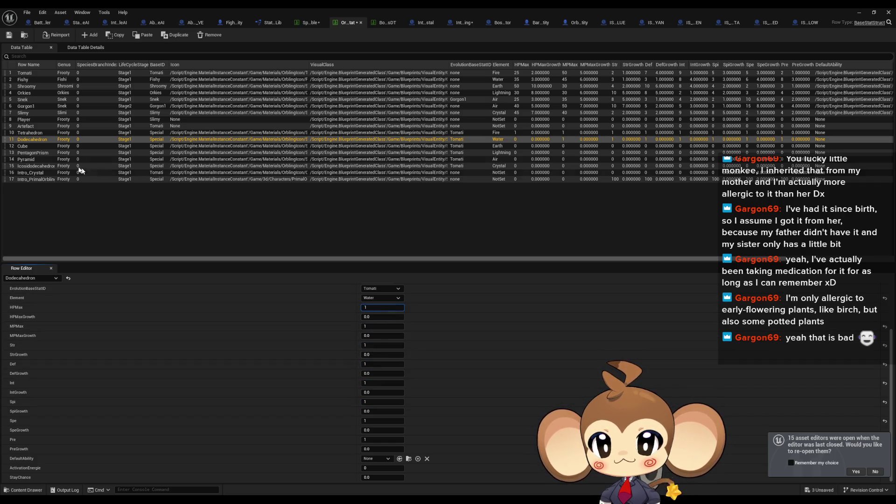
- Set the Cube row's stat values to 1
click(24, 146)
click(379, 308)
text(1)
click(374, 326)
text(1)
click(373, 345)
text(1)
click(379, 364)
- Set the PentagonPrism's Def, Int, Spi, Spe and Pre to 1
click(28, 153)
click(378, 344)
click(379, 363)
text(1)
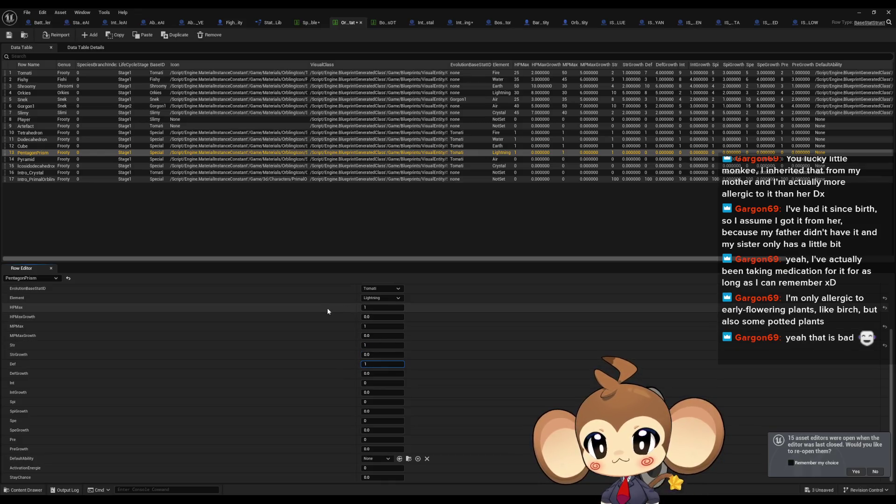
click(376, 383)
text(1)
click(373, 402)
text(1)
click(371, 421)
text(1)
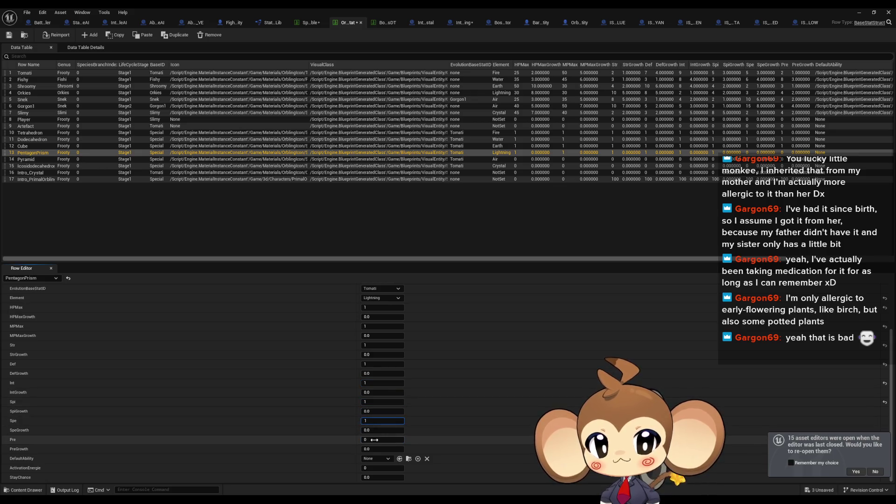
click(373, 440)
text(1)
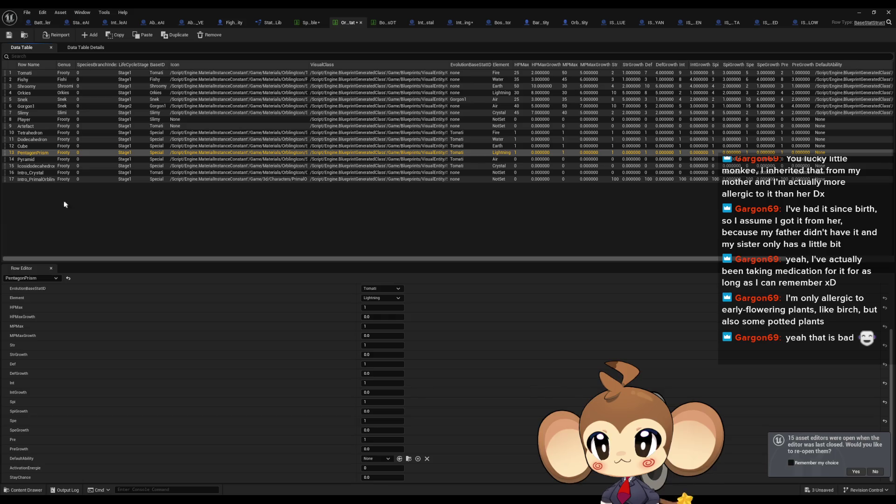
- Set the Pyramid's HPMax, Str, Def, Int, Spi, Spe and Pre to 1
click(30, 159)
click(373, 307)
text(1)
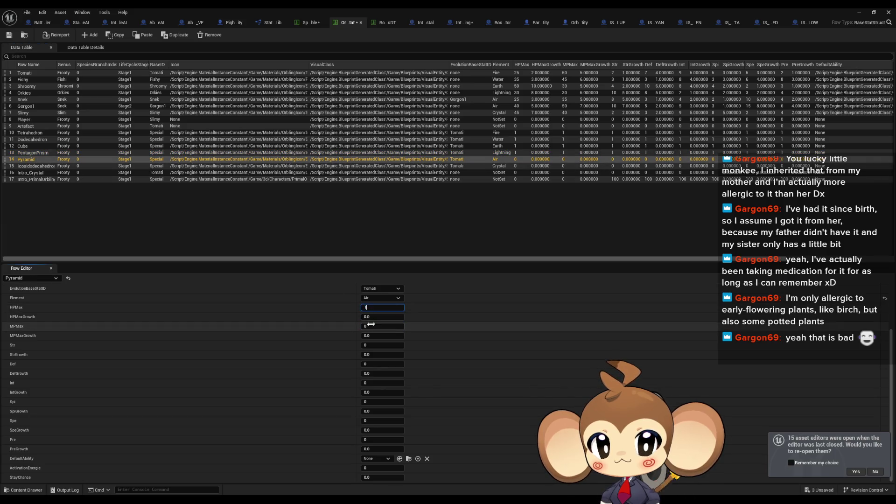
text(1)
click(381, 345)
text(1)
click(372, 364)
text(1)
click(374, 383)
text(1)
click(373, 401)
text(1)
click(373, 420)
text(1)
click(367, 440)
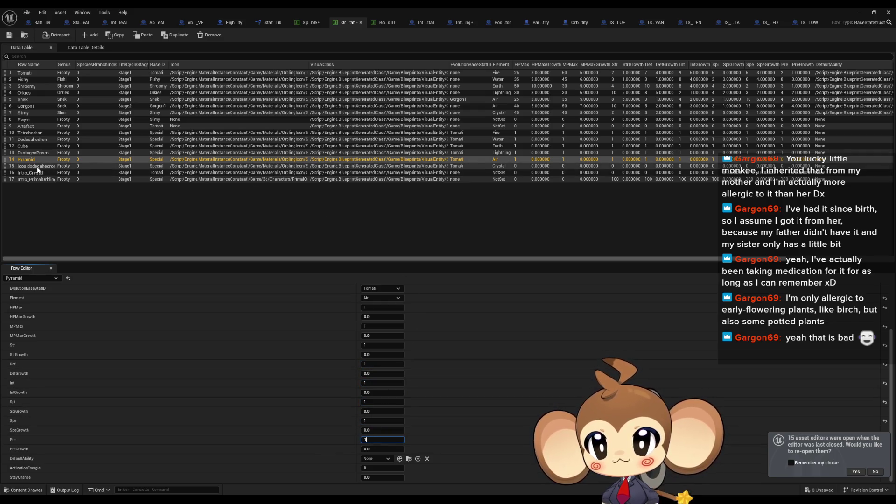
- Set the Icosidodecahedron's stats to 1, minimize the data table and start Play-In-Editor
click(30, 166)
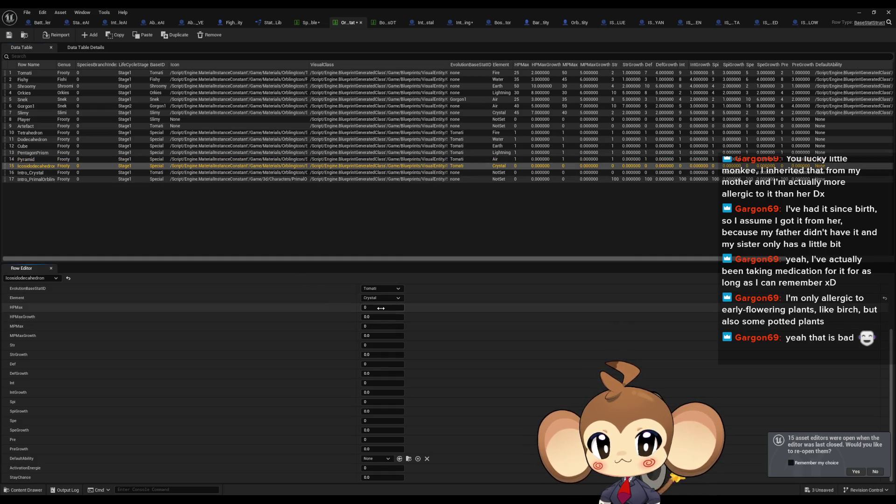
click(369, 326)
click(368, 345)
text(1)
click(369, 364)
text(1)
click(369, 382)
text(1)
click(369, 401)
text(1)
click(369, 420)
text(1)
click(369, 440)
text(1)
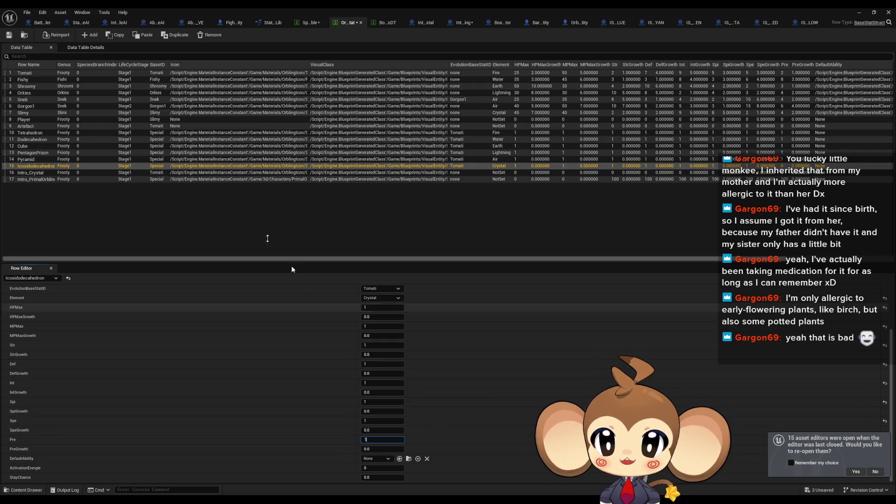
click(860, 12)
click(174, 35)
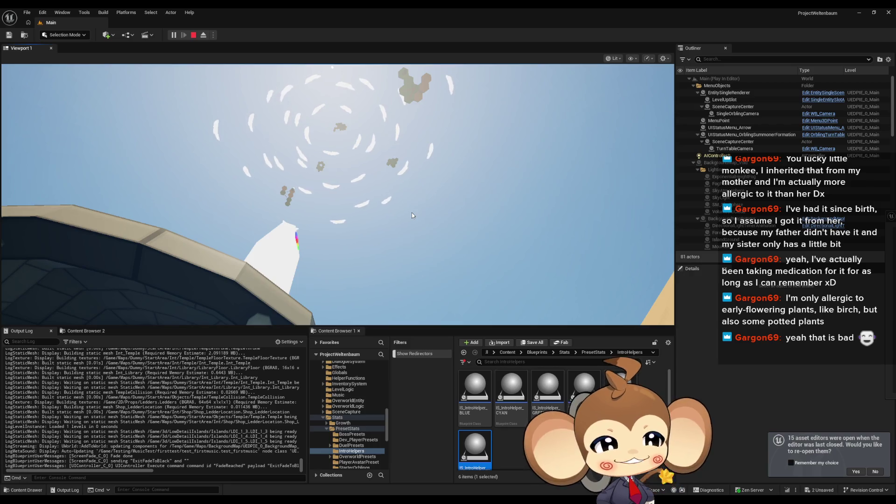
- Return focus to the running game and play through the battle
click(420, 204)
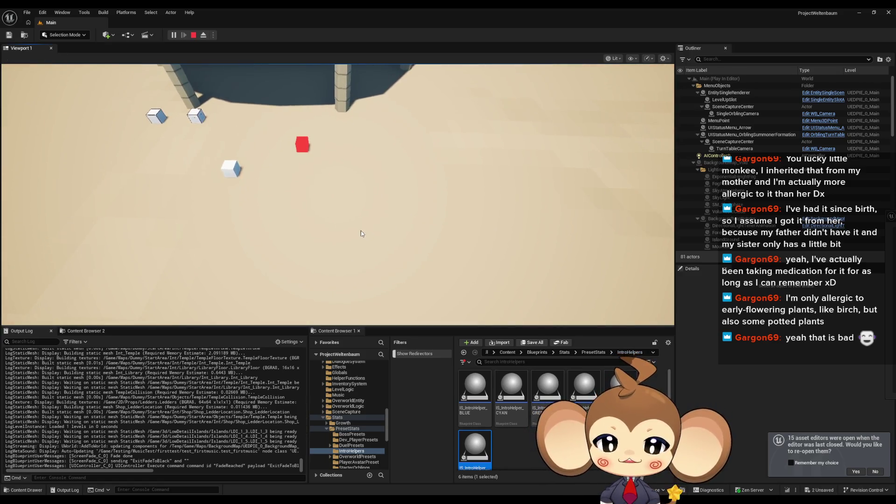
- Stop the Play-In-Editor session to get back to the editor
click(194, 37)
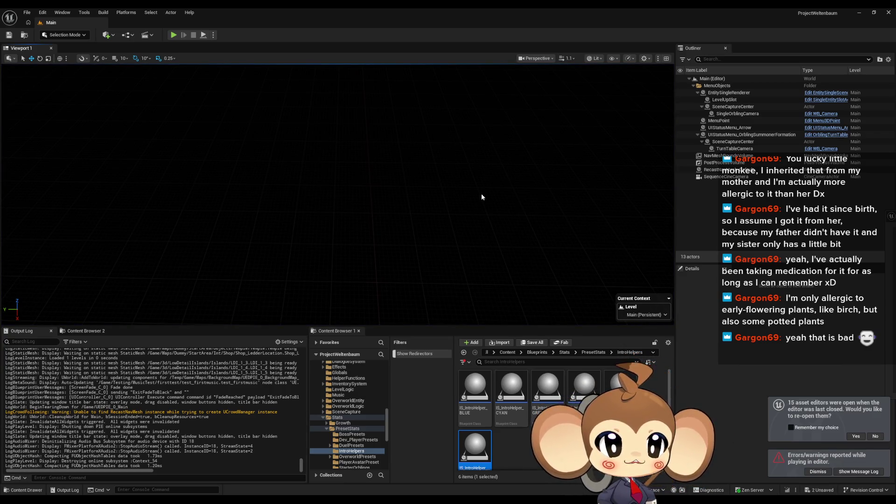
- Scroll the Output Log to read the SphereSkeleton Accessed None errors from Abstract_Orbling_VE
scroll(305, 467, up, 10)
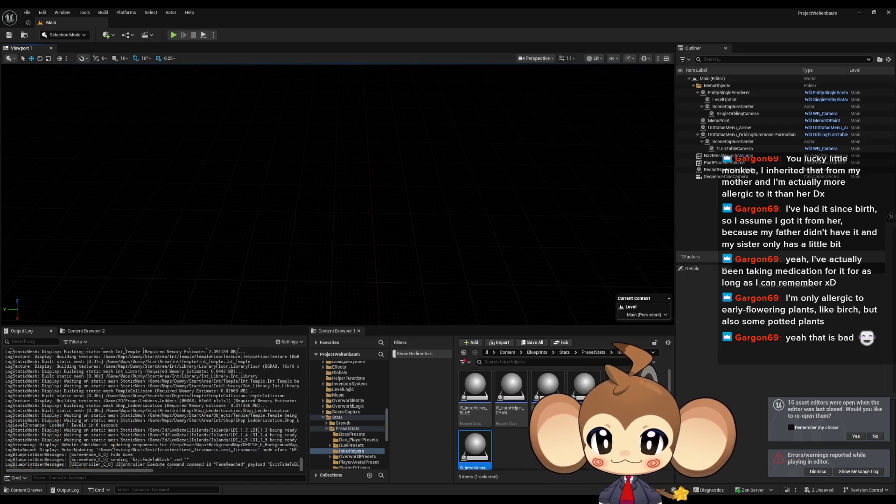
drag(302, 466, 300, 456)
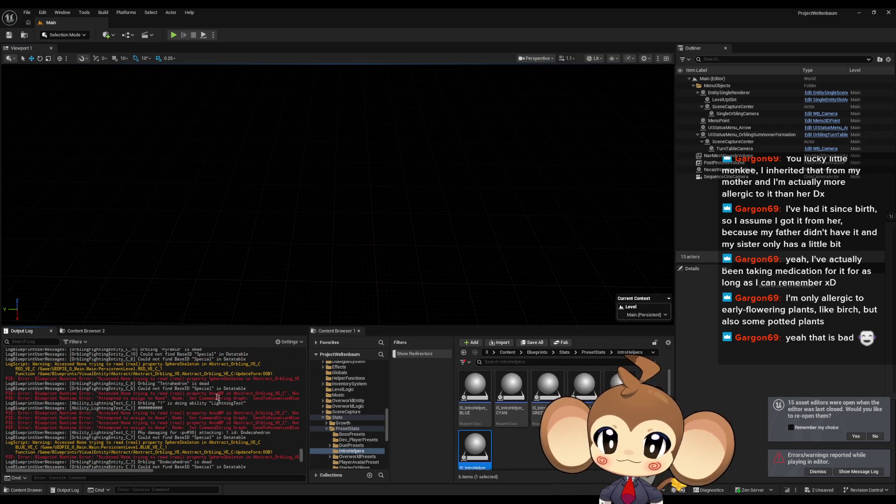
drag(124, 364, 126, 369)
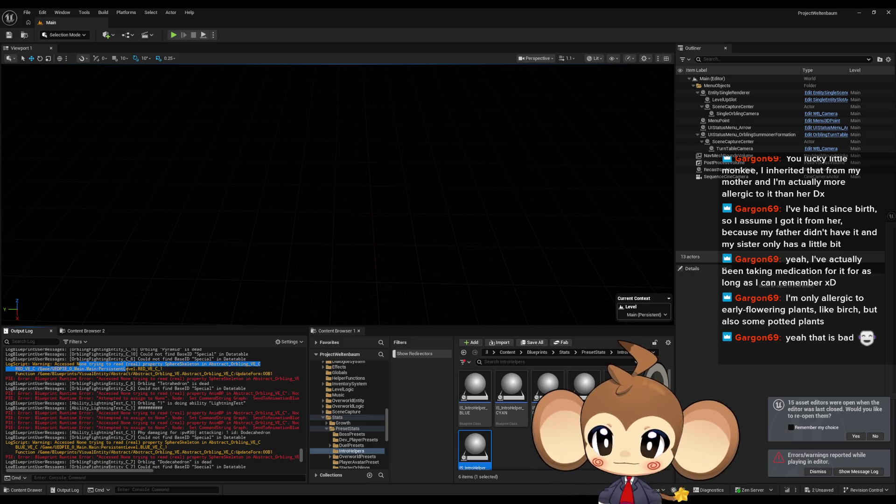
scroll(154, 403, up, 10)
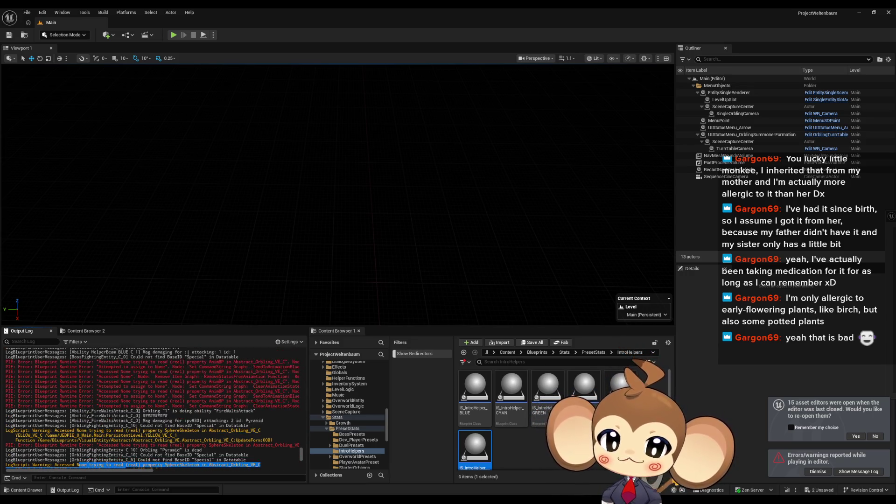
scroll(138, 409, down, 2)
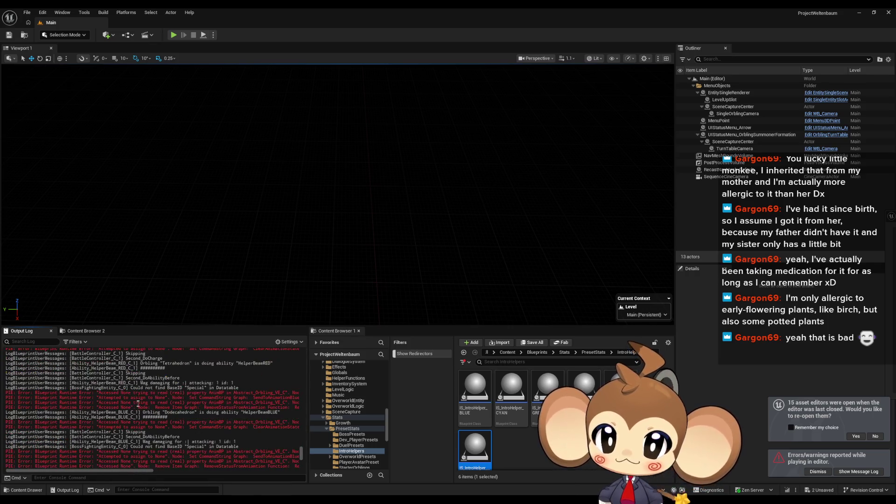
scroll(116, 433, down, 4)
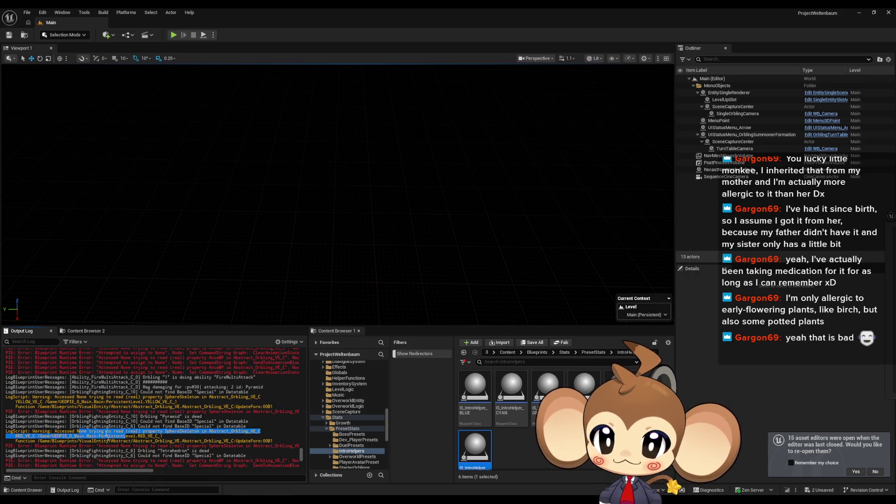
click(137, 435)
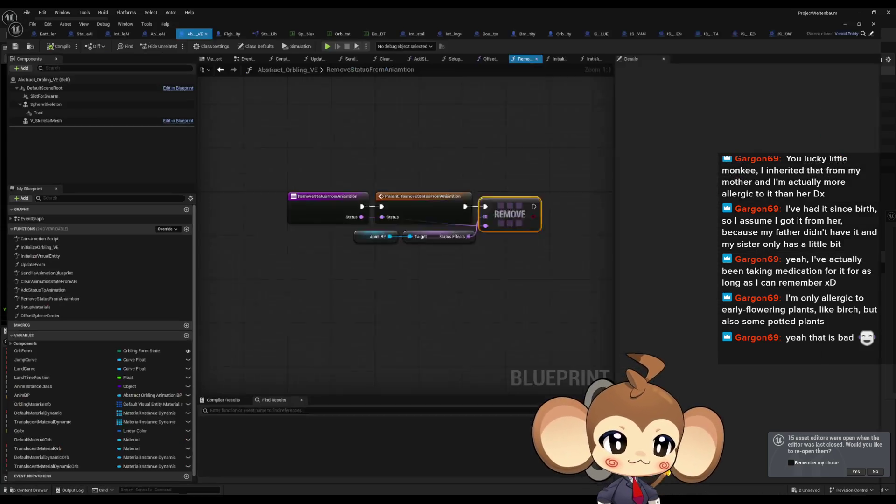
- Leave the RemoveStatusFromAnimation graph and open UpdateForm, inspecting its Sphere Skeleton node
drag(527, 260, 404, 267)
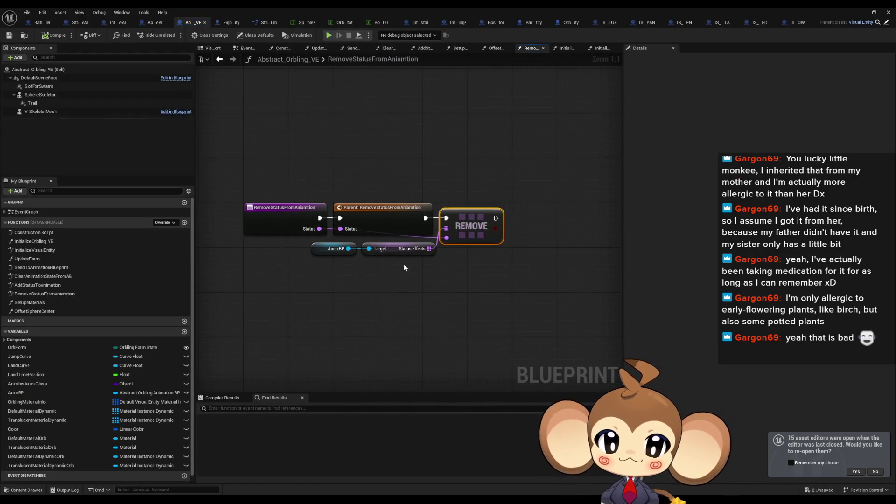
drag(330, 248, 330, 247)
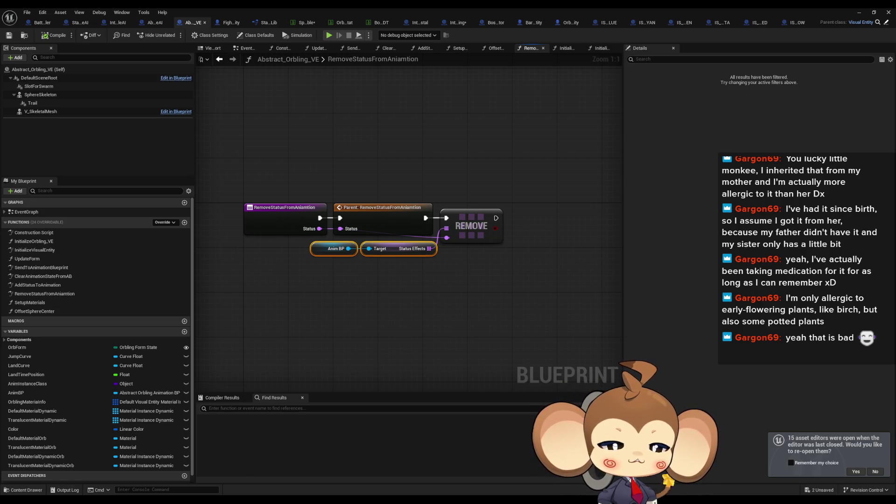
click(319, 48)
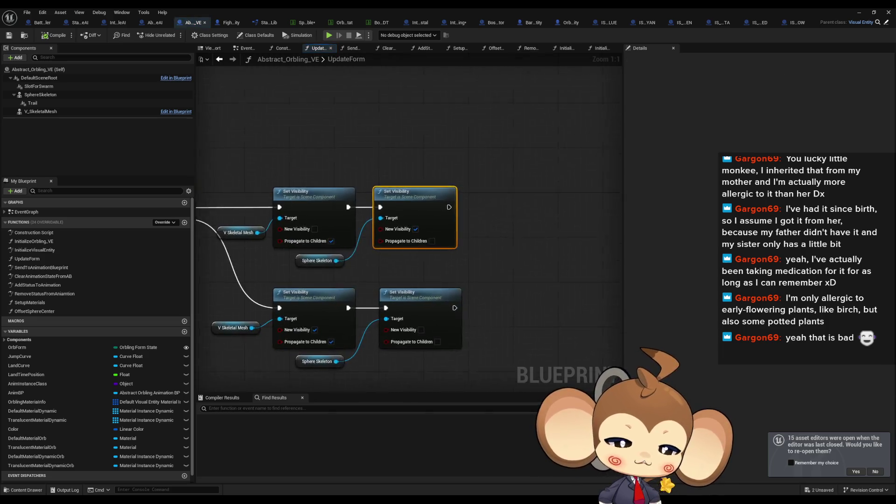
mouse_move(359, 259)
mouse_down()
mouse_move(469, 275)
mouse_move(503, 236)
mouse_move(297, 219)
mouse_up()
click(453, 268)
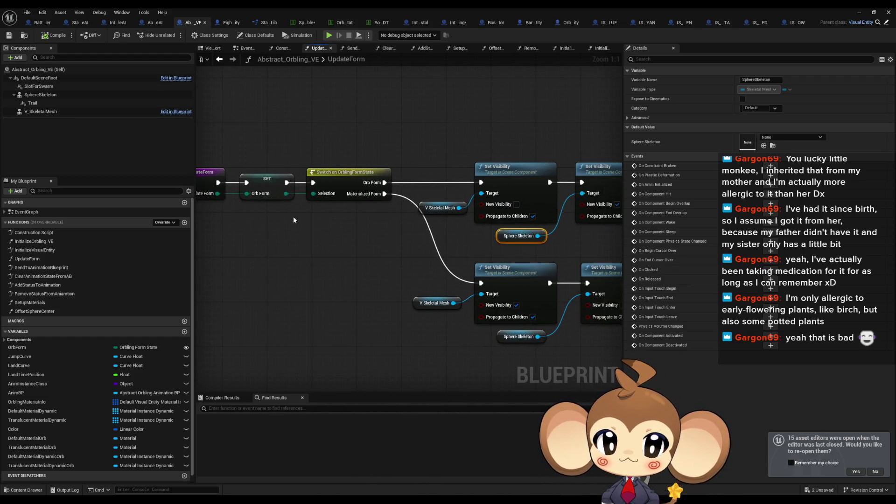
- Move the right pair of Set Visibility nodes further right, then select both Sphere Skeleton getters
mouse_move(389, 212)
mouse_down()
mouse_move(340, 208)
mouse_move(319, 194)
mouse_up()
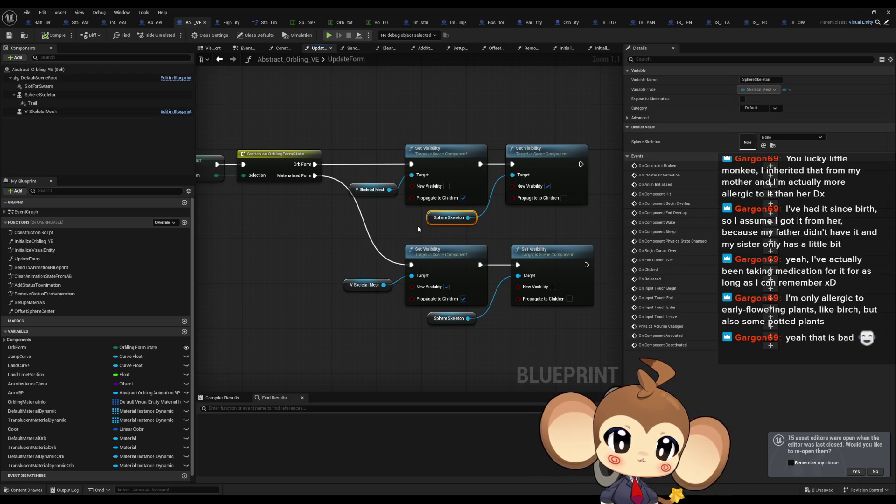
mouse_move(417, 226)
mouse_down()
mouse_move(408, 231)
mouse_move(413, 253)
mouse_up()
mouse_move(436, 150)
mouse_down()
mouse_move(494, 284)
mouse_move(484, 354)
mouse_up()
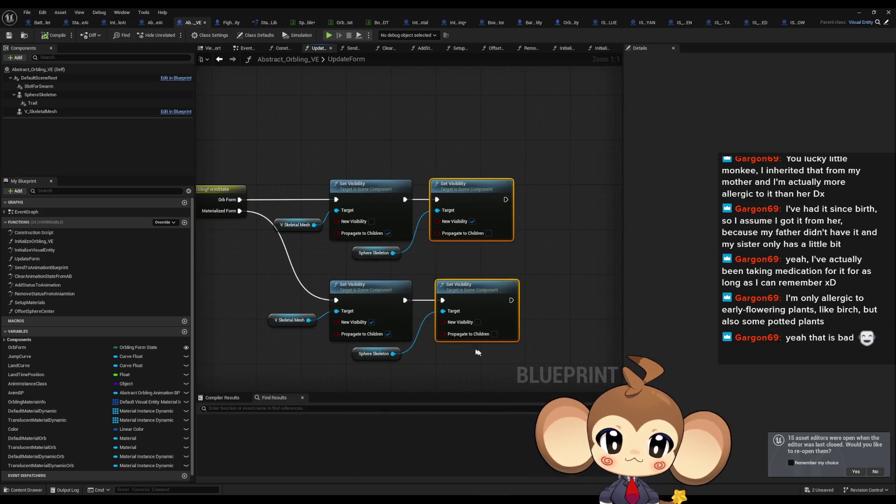
mouse_move(463, 199)
mouse_down()
mouse_move(365, 200)
mouse_move(388, 207)
mouse_move(530, 205)
mouse_up()
ctrl+click(264, 237)
click(425, 237)
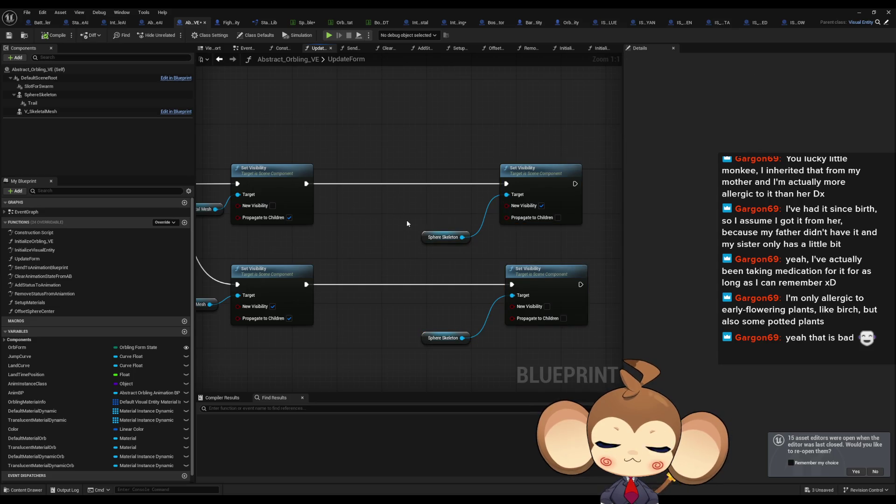
ctrl+click(434, 337)
- Insert an Is Valid check on Sphere Skeleton before the upper-right Set Visibility node
drag(425, 306, 362, 306)
drag(400, 202, 422, 174)
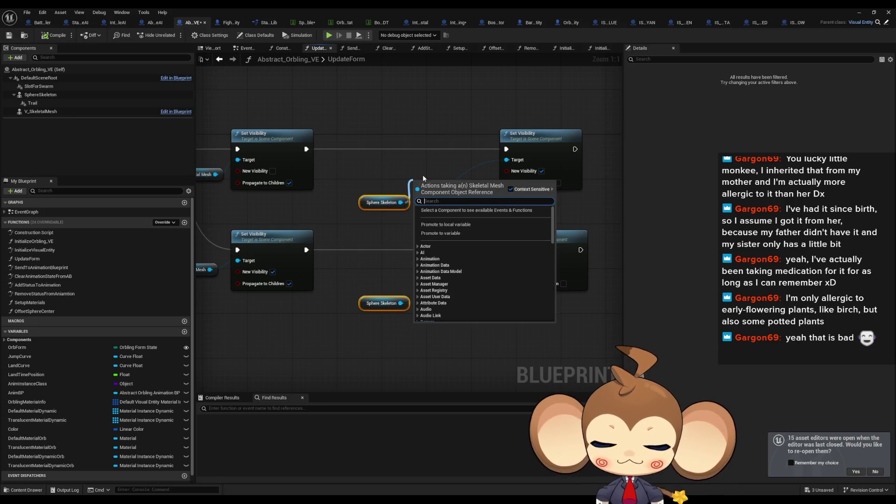
text(valid)
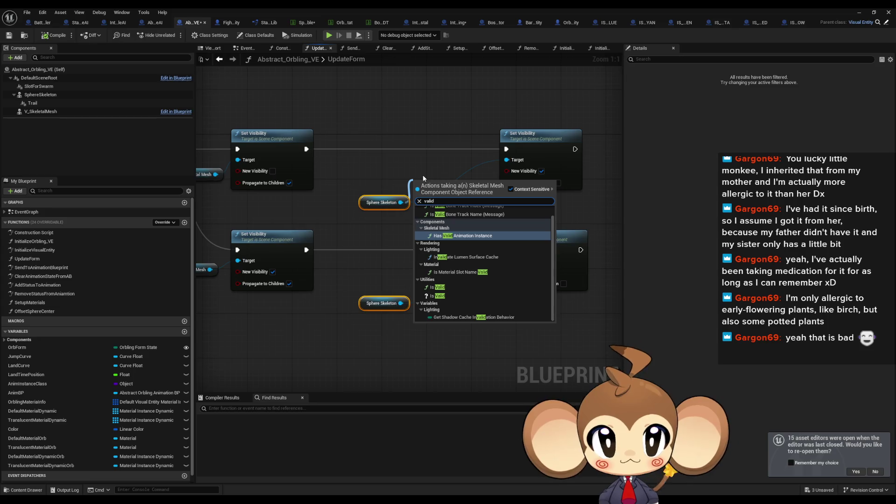
key(Down)
key(Down)
key(Down)
key(Return)
drag(481, 194, 506, 149)
drag(417, 194, 306, 150)
drag(444, 196, 446, 152)
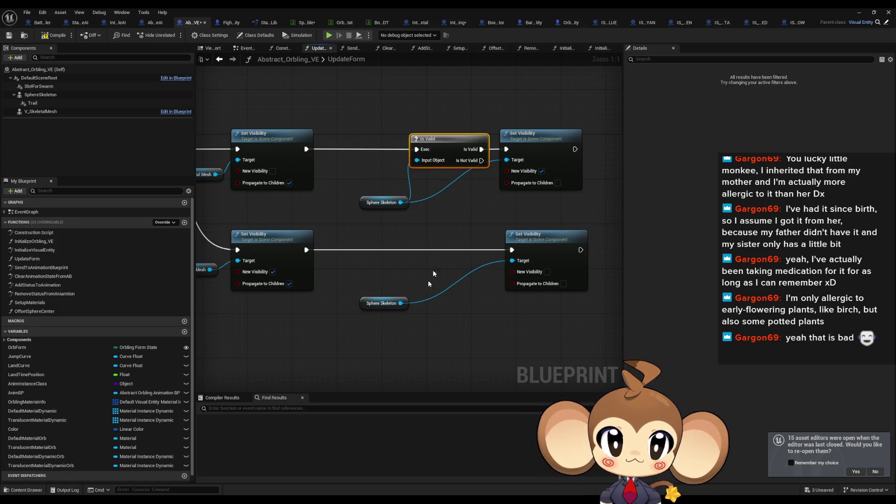
- Copy the Is Valid node onto the lower chain, wiring its Sphere Skeleton and Set Visibility
key(ctrl+c)
key(ctrl+v)
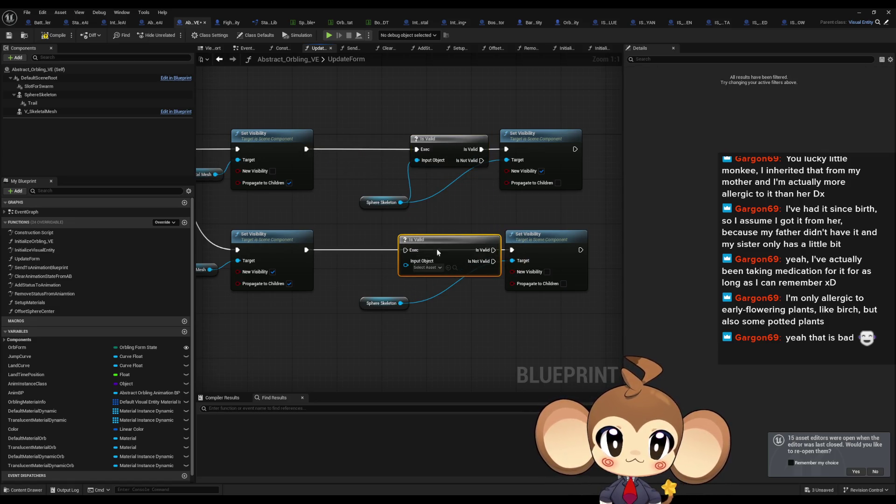
drag(511, 254, 512, 250)
mouse_move(406, 261)
mouse_down()
mouse_move(400, 304)
mouse_move(299, 248)
mouse_up()
drag(441, 239, 452, 240)
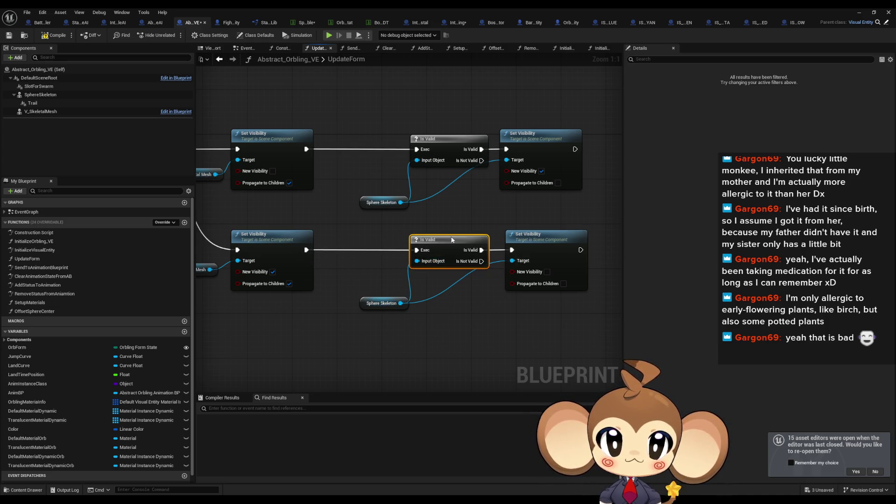
- Add a third Is Valid and shift the visibility nodes right to guard the lower-left Set Visibility
key(ctrl+v)
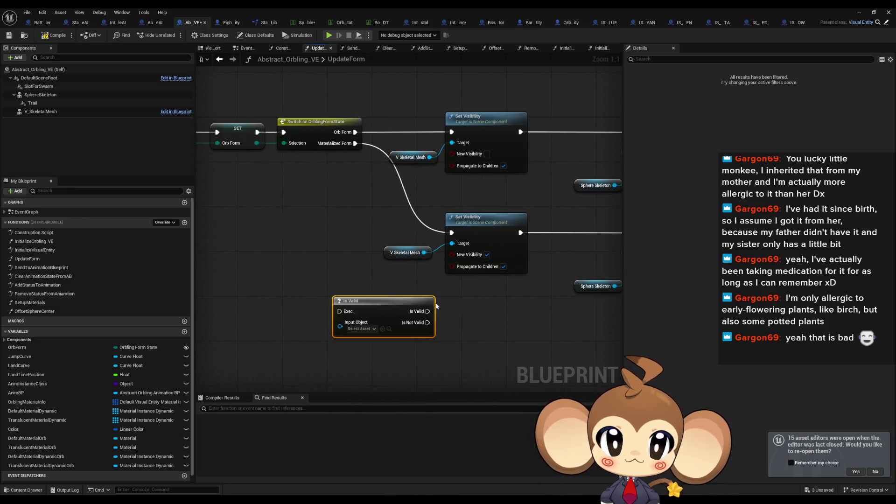
drag(402, 287, 269, 275)
mouse_move(268, 101)
mouse_down()
mouse_move(583, 280)
mouse_move(595, 273)
mouse_up()
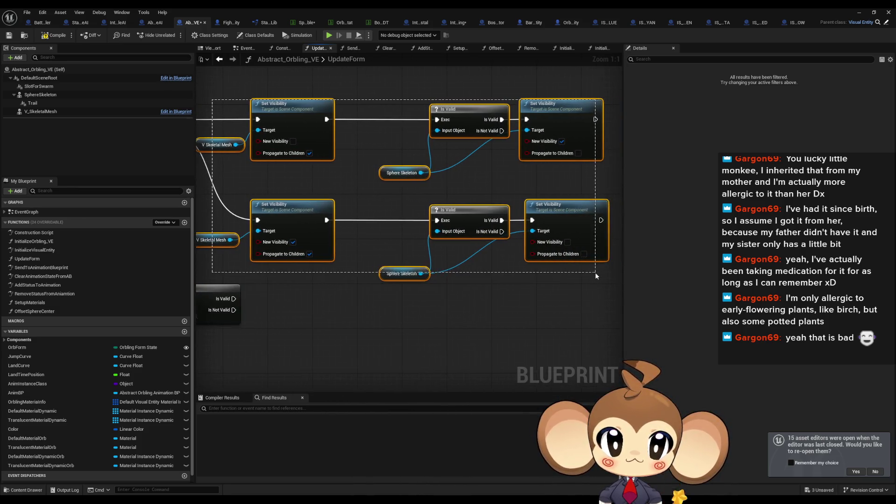
drag(391, 231, 513, 231)
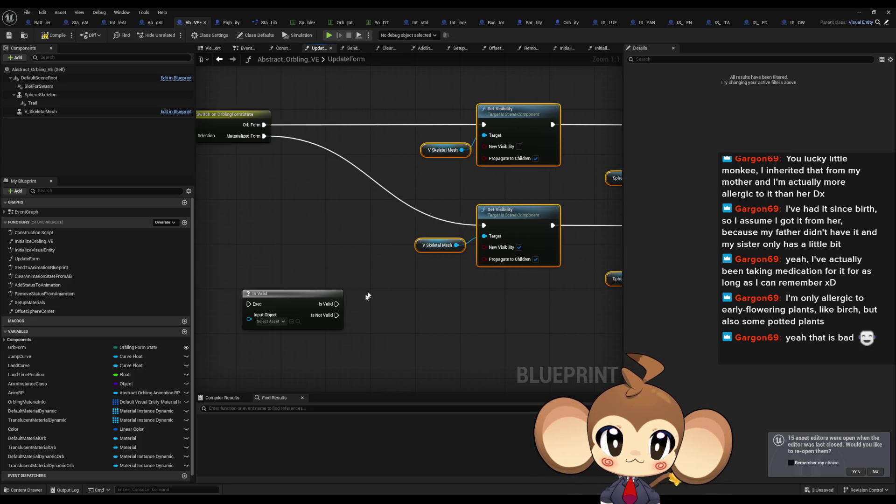
click(371, 287)
drag(336, 304, 484, 225)
drag(439, 245, 249, 347)
drag(246, 292, 322, 348)
mouse_move(323, 315)
mouse_down()
mouse_move(451, 236)
mouse_move(301, 127)
mouse_move(304, 136)
mouse_up()
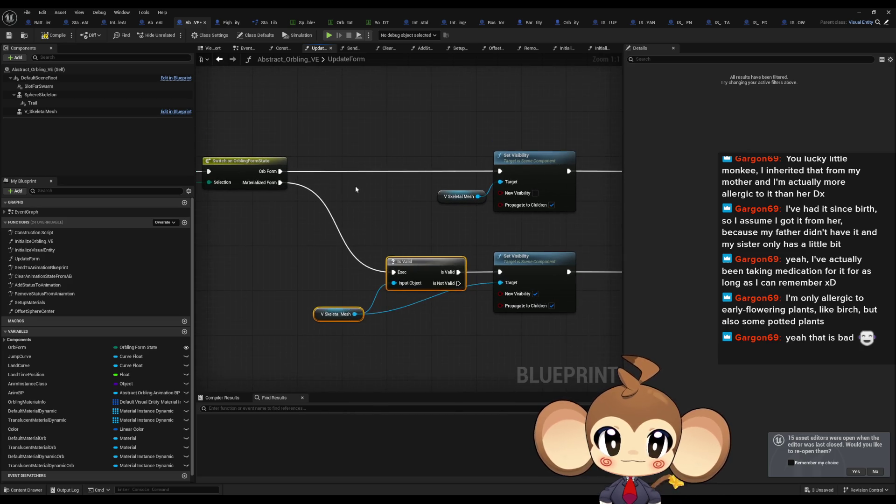
- Guard the Orb Form branch's upper-left Set Visibility with an Is Valid on V Skeletal Mesh
key(ctrl+v)
drag(377, 161, 281, 171)
drag(465, 160, 500, 171)
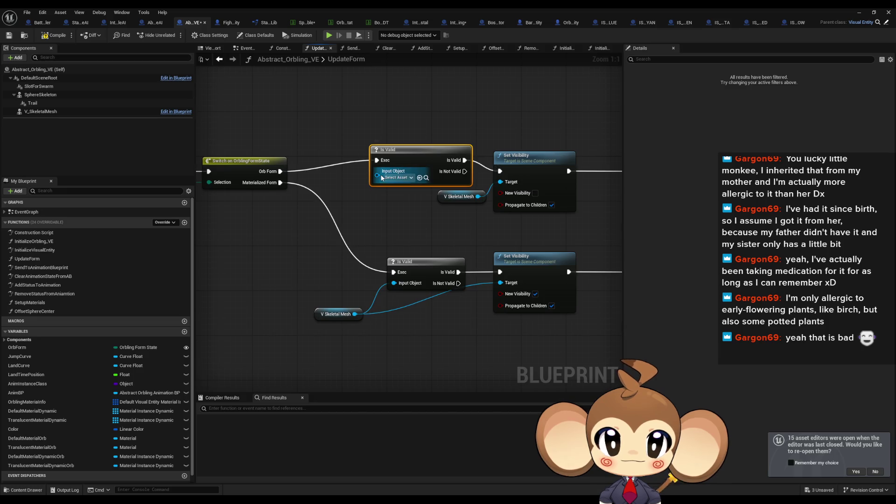
mouse_move(377, 172)
mouse_down()
mouse_move(478, 197)
mouse_move(322, 212)
mouse_up()
drag(410, 159, 438, 169)
- Align the Is Valid and V Skeletal Mesh nodes neatly, then go back to the Main level
drag(410, 262, 422, 262)
click(354, 224)
drag(344, 213, 361, 207)
drag(324, 316, 357, 305)
click(379, 339)
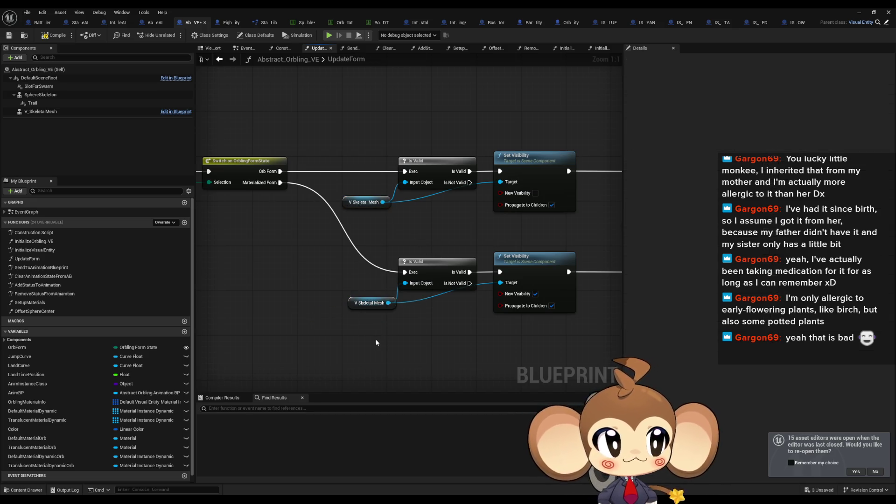
scroll(485, 345, down, 2)
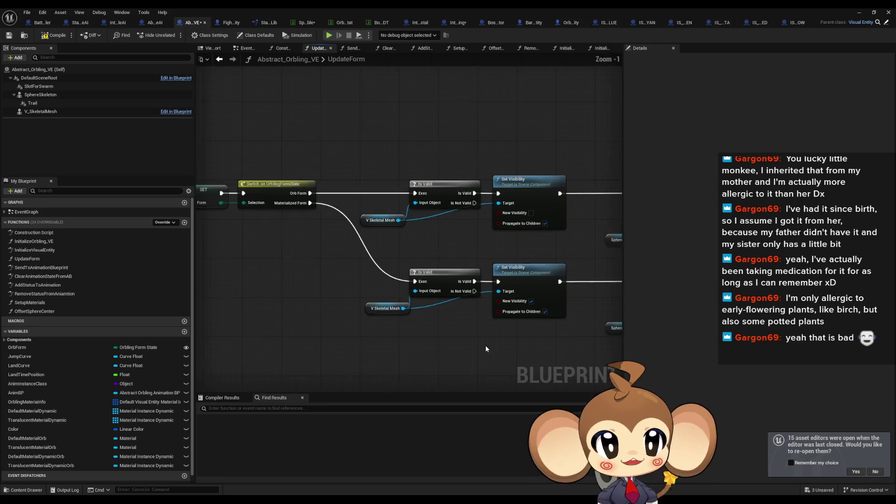
click(859, 12)
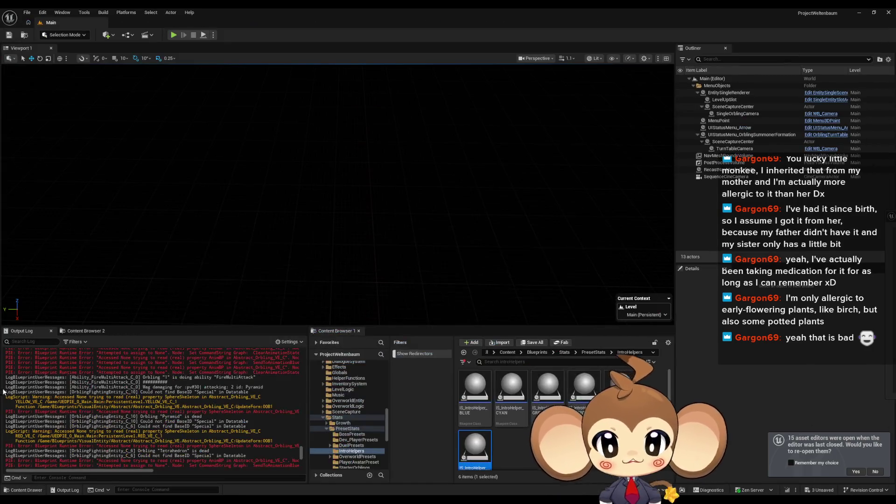
- Inspect the Sphere Skeleton Accessed None errors and SDCC_AfterIntroFight lines in the Output Log
mouse_move(165, 412)
mouse_down()
mouse_move(140, 394)
mouse_move(192, 412)
mouse_up()
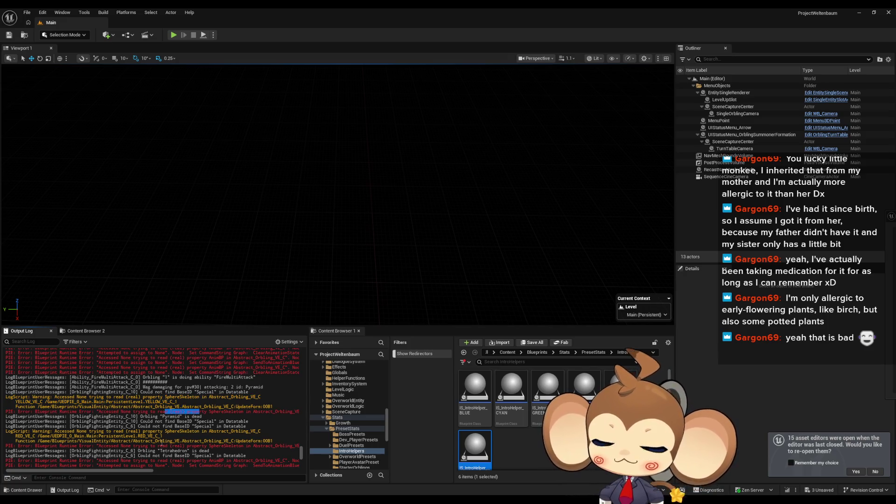
drag(158, 397, 209, 408)
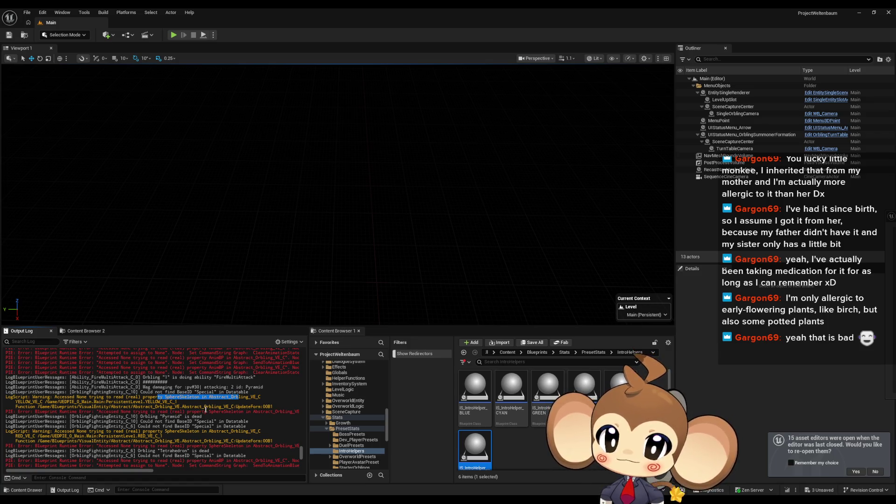
drag(266, 406, 196, 409)
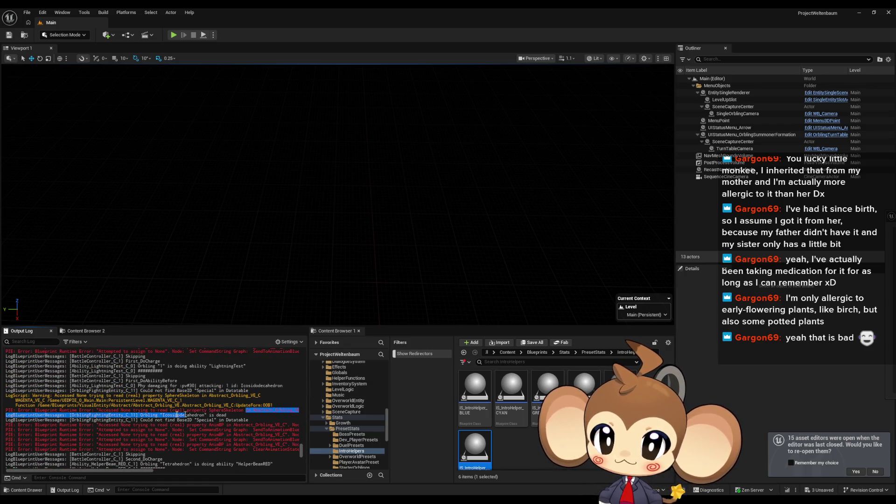
scroll(190, 414, up, 5)
scroll(199, 426, down, 5)
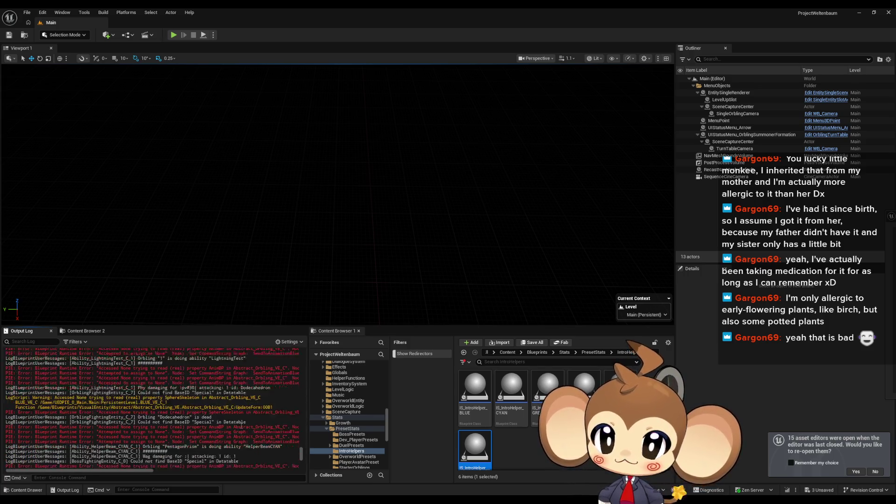
drag(129, 399, 213, 404)
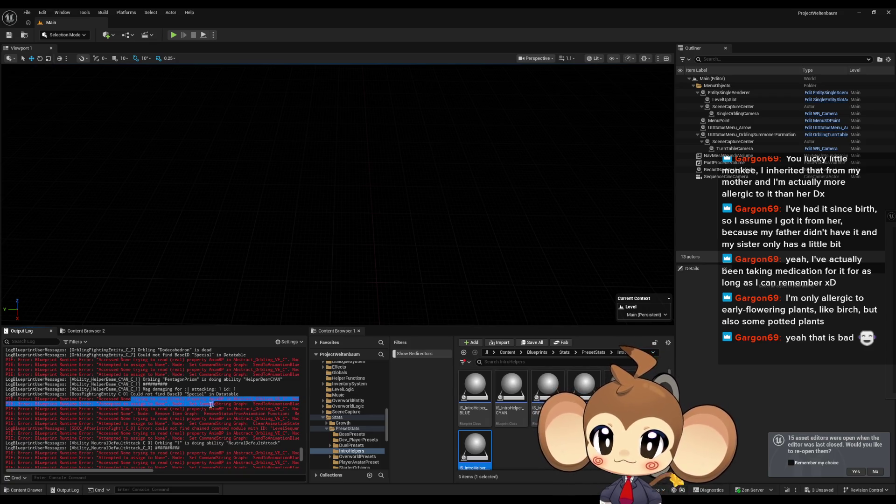
drag(96, 428, 127, 439)
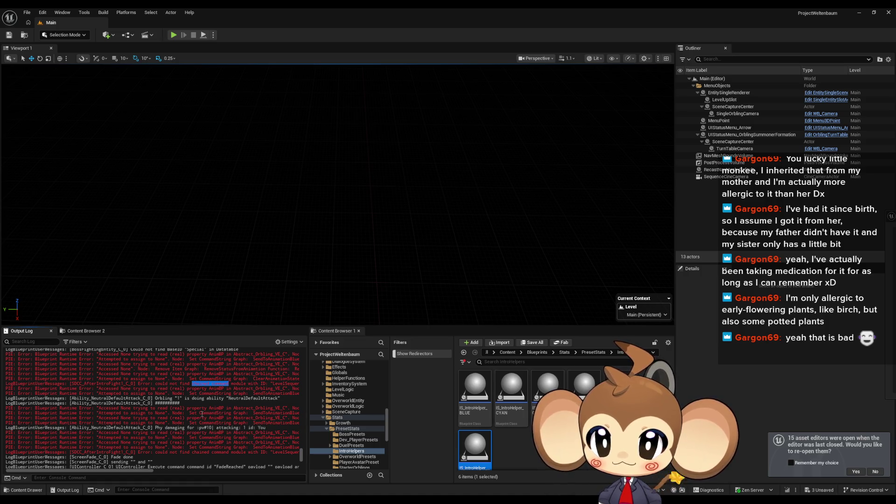
drag(69, 383, 143, 383)
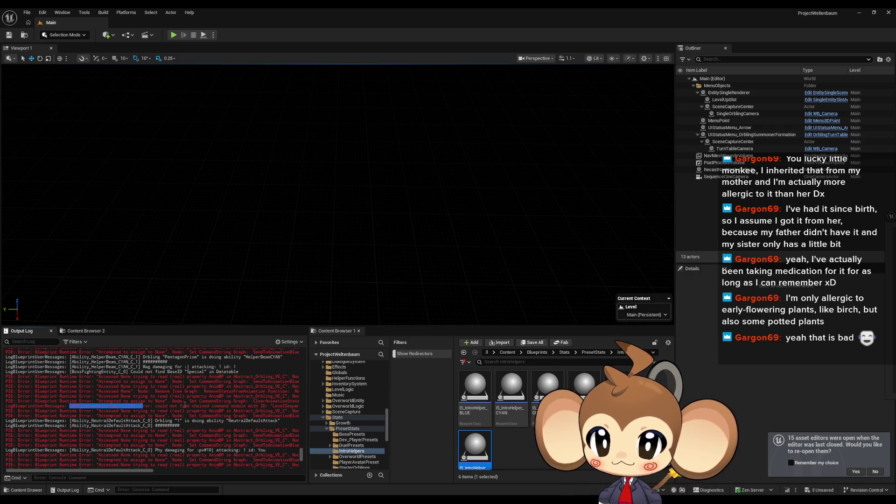
scroll(186, 400, up, 5)
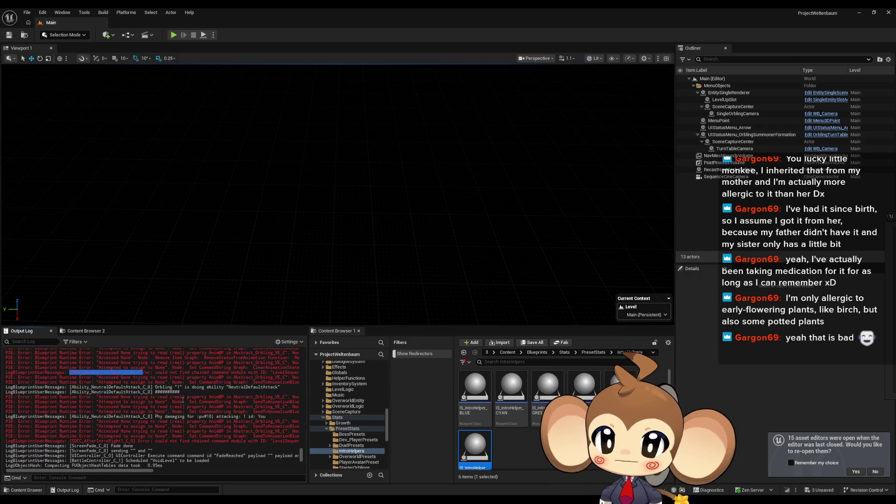
scroll(180, 401, up, 2)
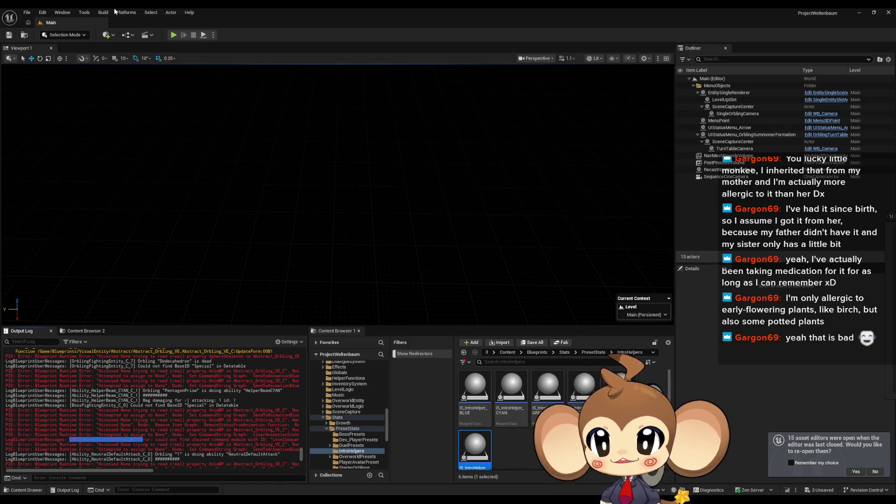
- Clear the Output Log and run Play In Editor, skipping past the splash logo
key(alt+p)
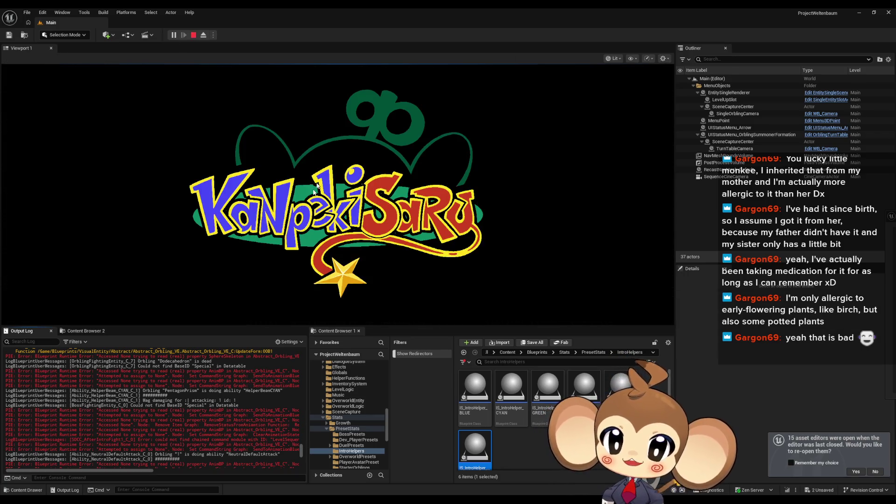
right_click(161, 354)
click(192, 357)
click(394, 221)
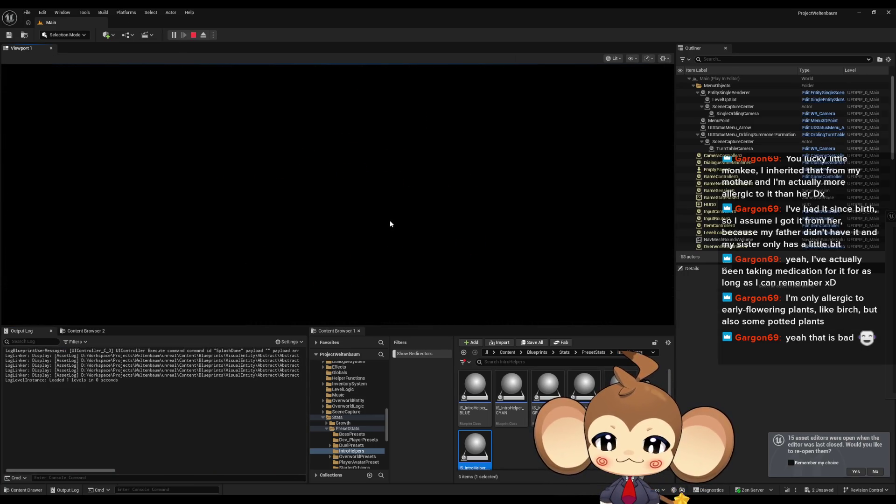
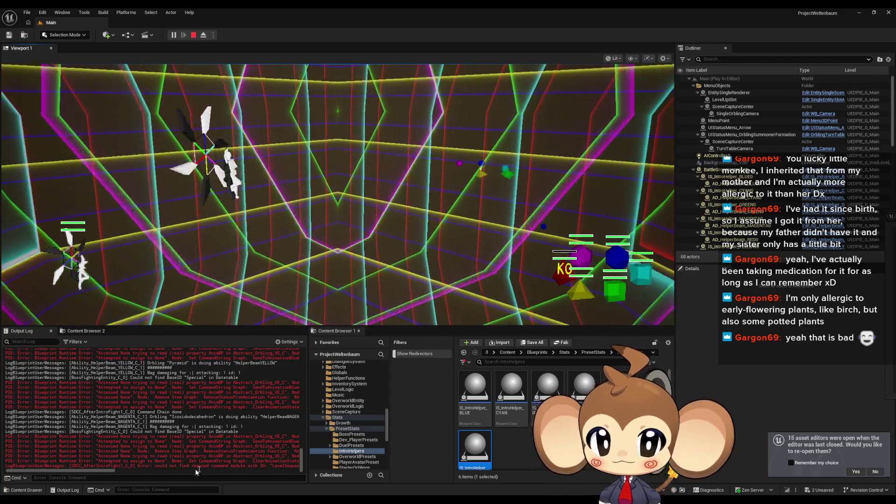
- Select the SDCC_AfterIntroFight0 actor in the level to inspect it
drag(104, 474, 122, 471)
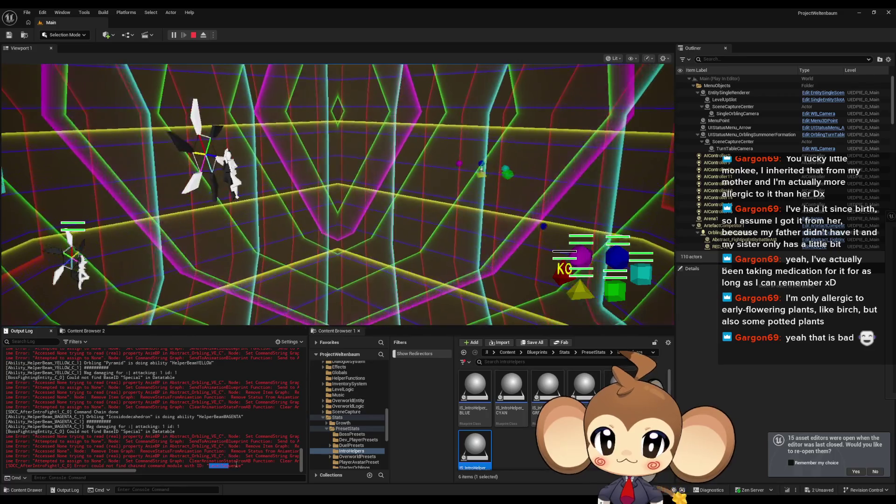
drag(115, 471, 71, 478)
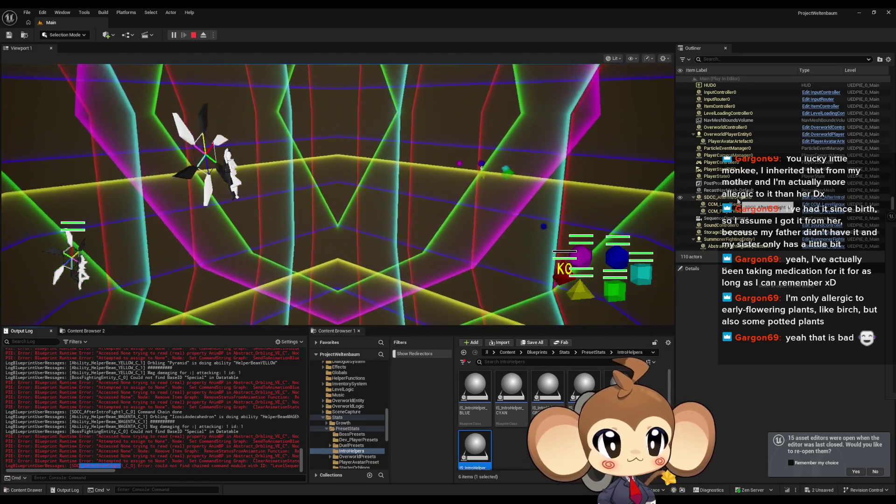
click(737, 198)
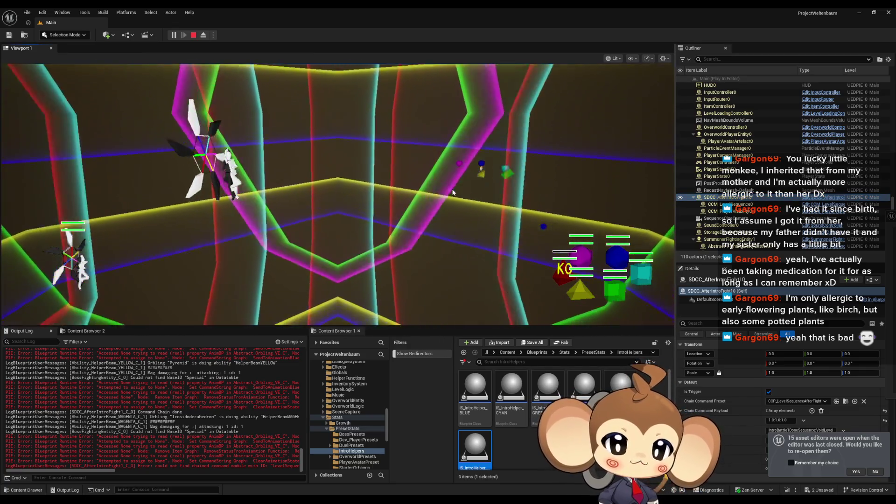
- Clear the Output Log and stop the running play-in-editor session
right_click(262, 388)
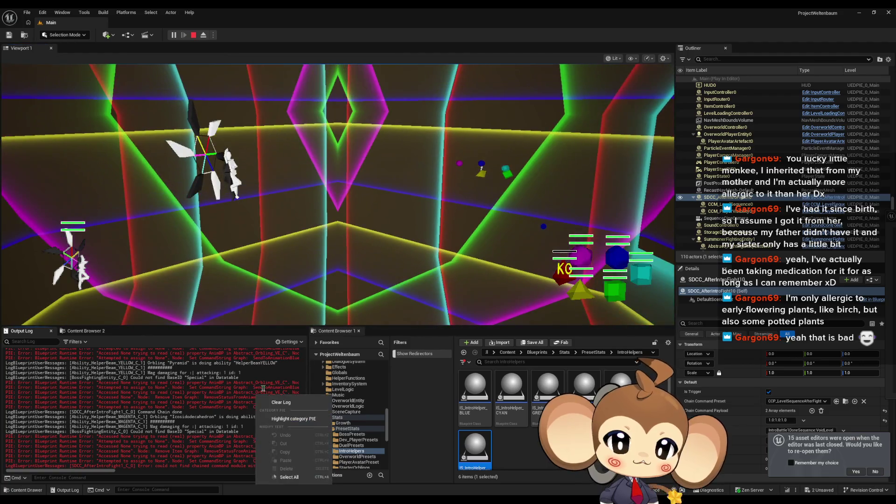
click(278, 403)
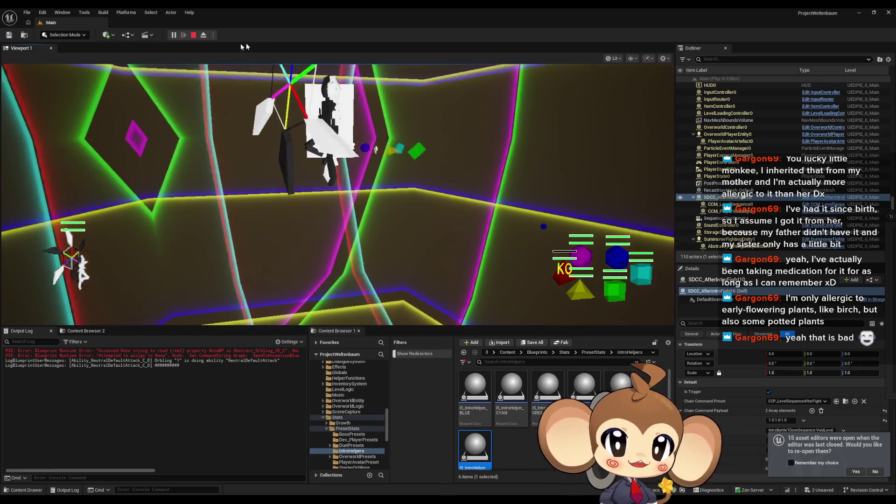
click(193, 35)
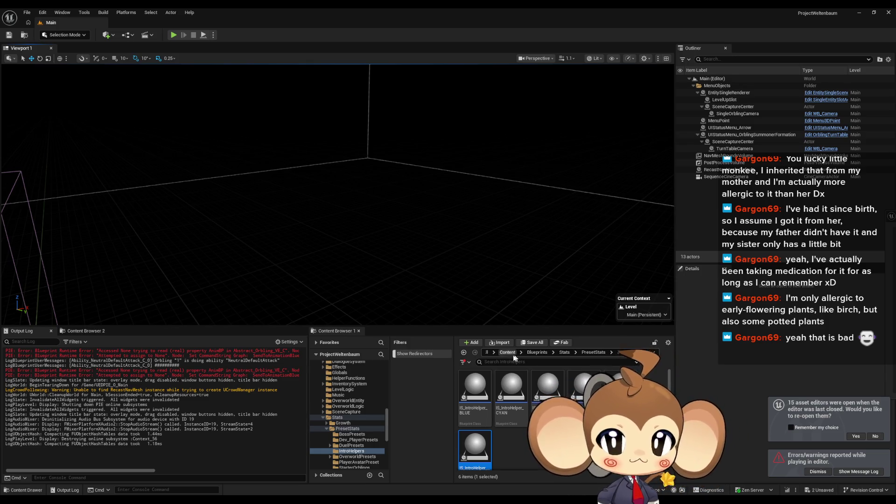
- Load the VoidLevel map from Maps > Intro, saving the two unsaved assets
click(507, 353)
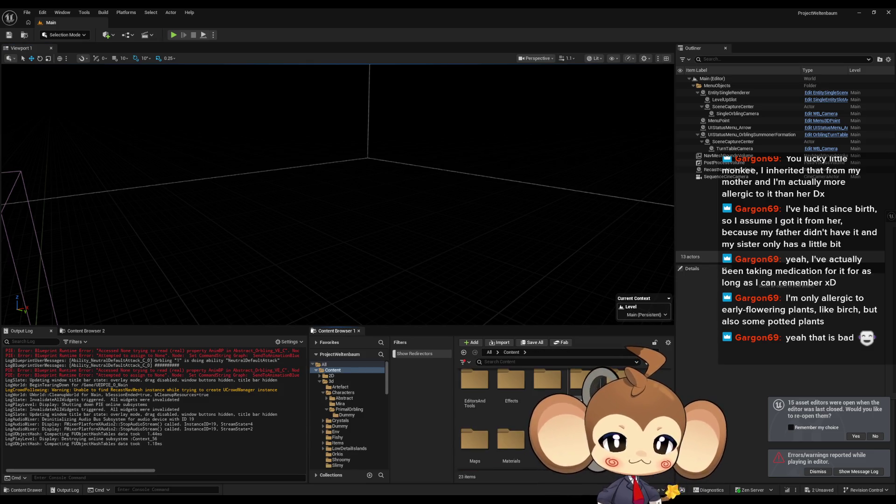
scroll(513, 411, down, 2)
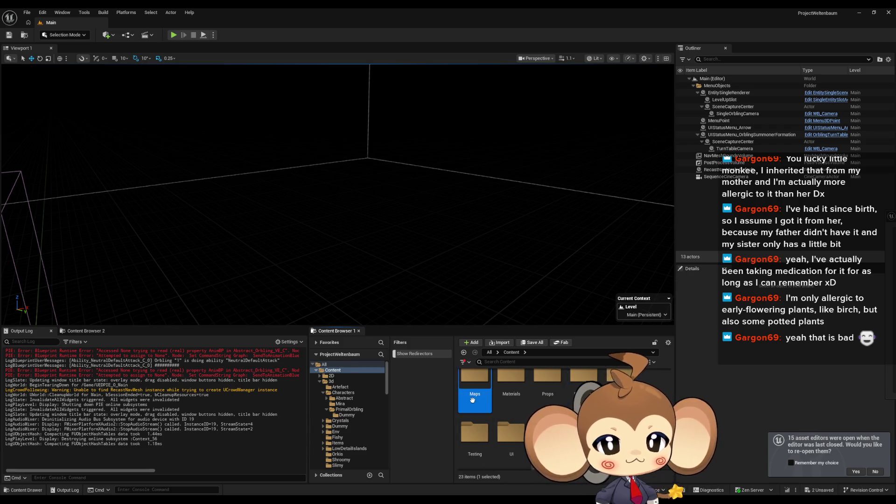
double_click(472, 394)
double_click(581, 387)
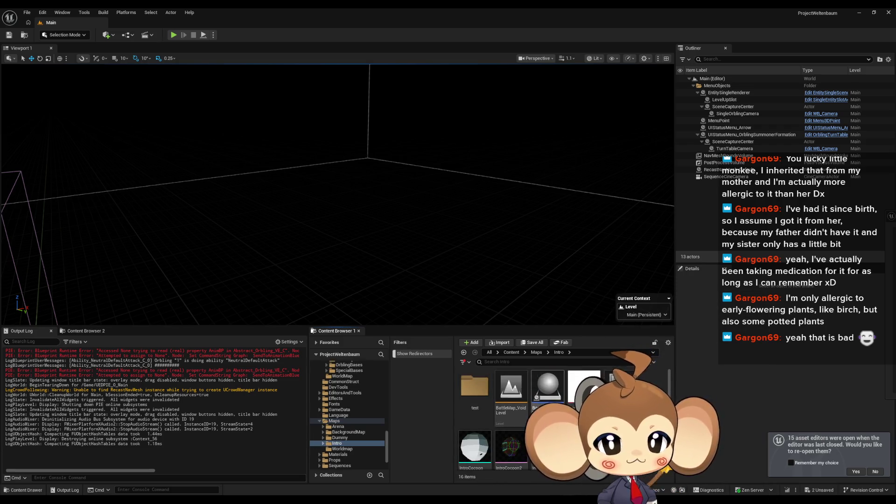
scroll(513, 420, down, 3)
double_click(584, 390)
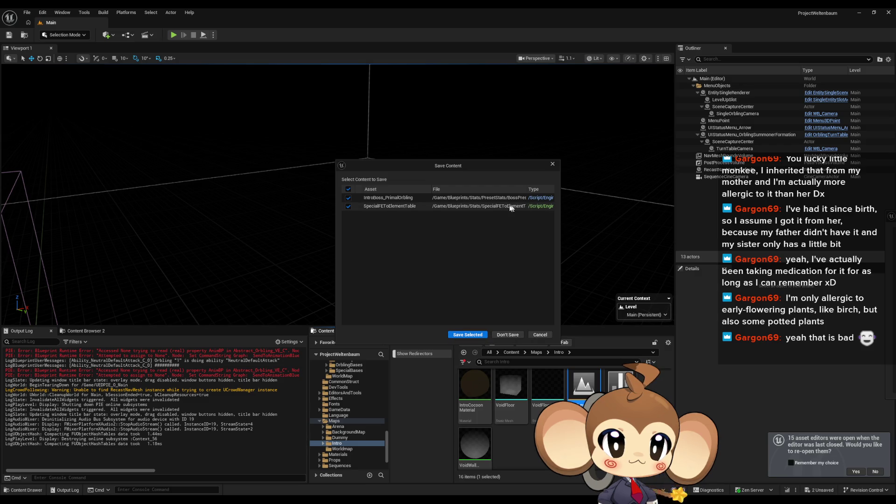
click(462, 337)
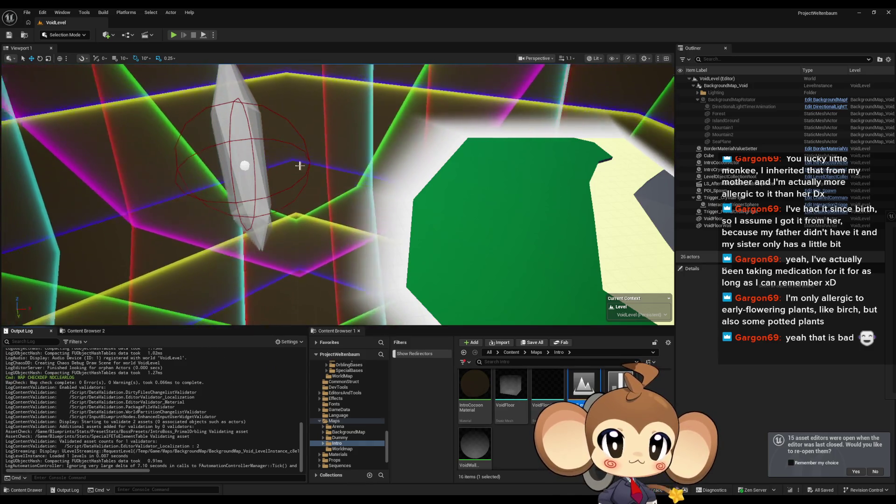
- Check the cocoon and trigger actors, then open LS_AfterIntroBattle1_SubSequence from Sequences > Void
click(308, 158)
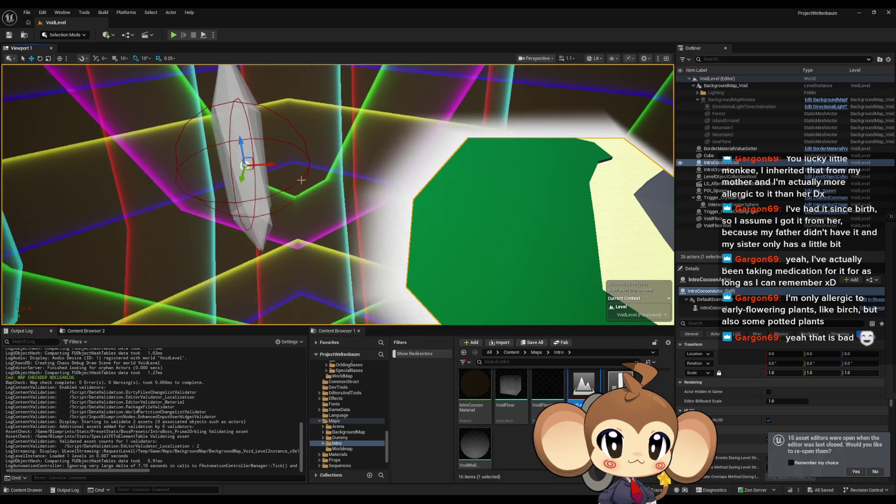
click(304, 176)
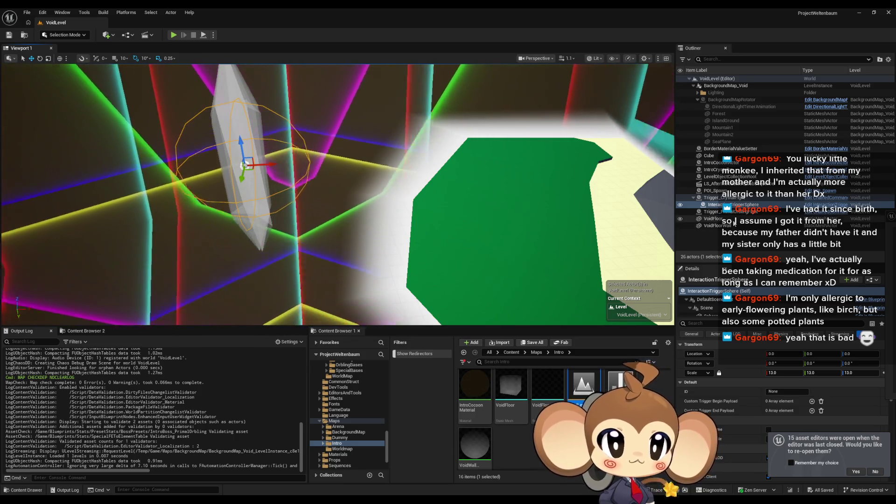
click(721, 198)
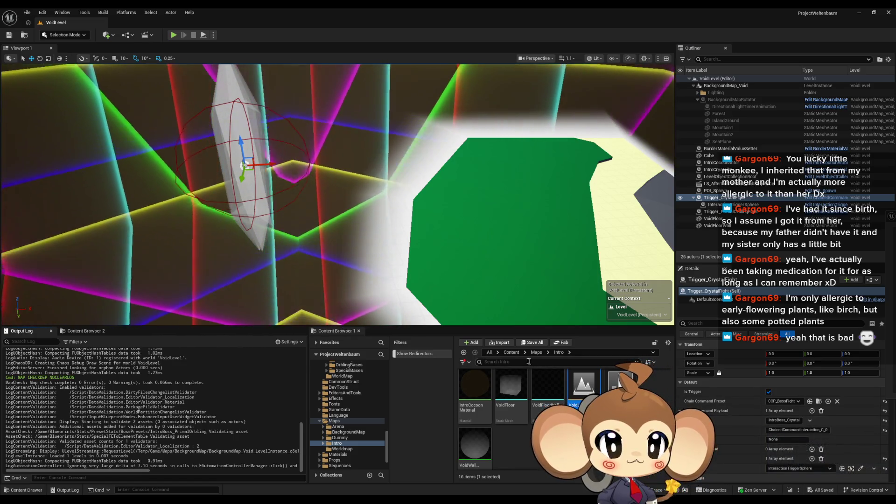
click(511, 352)
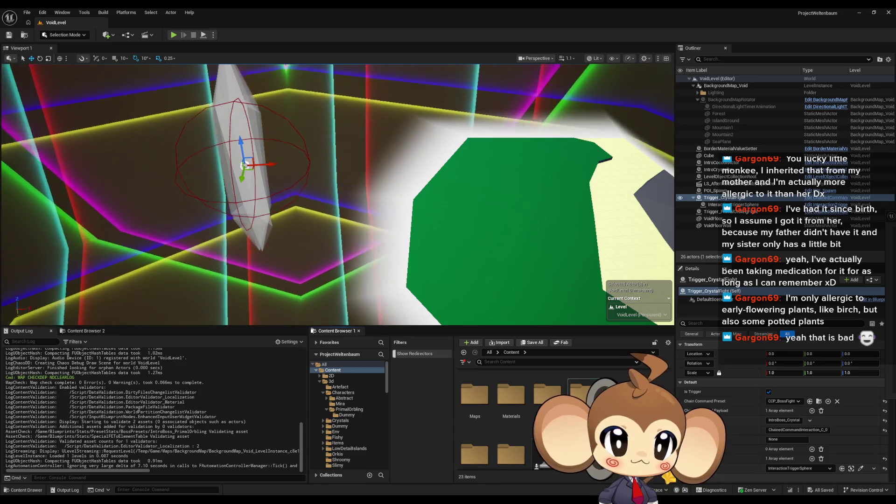
double_click(584, 382)
double_click(547, 383)
double_click(475, 388)
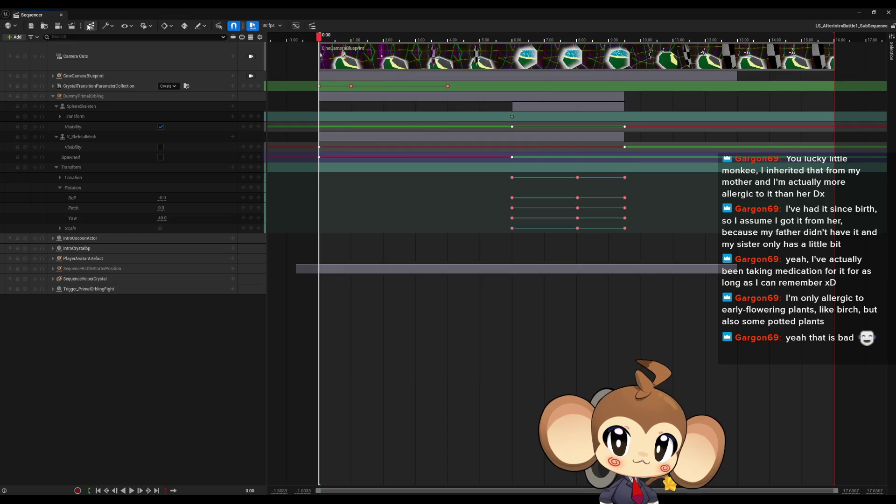
- Review the sequence's director blueprint events, then select the Trigger_PrimalOrblingFight actor
click(90, 26)
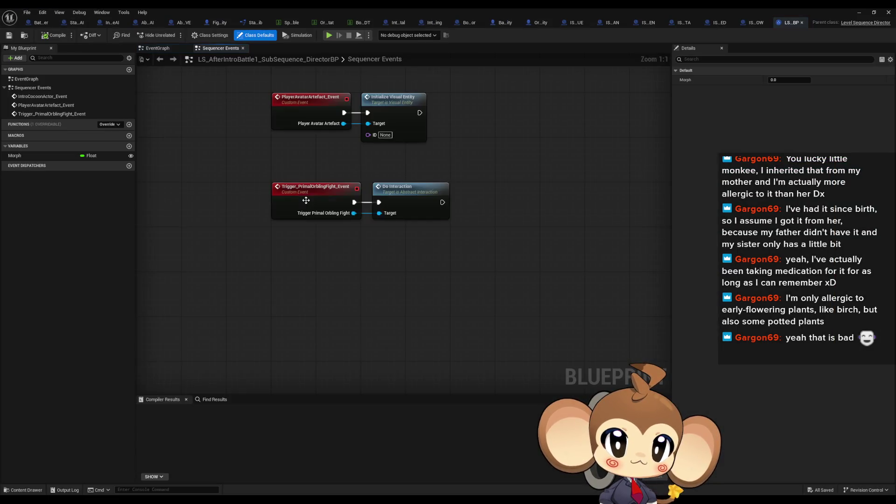
mouse_move(469, 242)
mouse_down()
mouse_move(471, 270)
mouse_move(444, 241)
mouse_up()
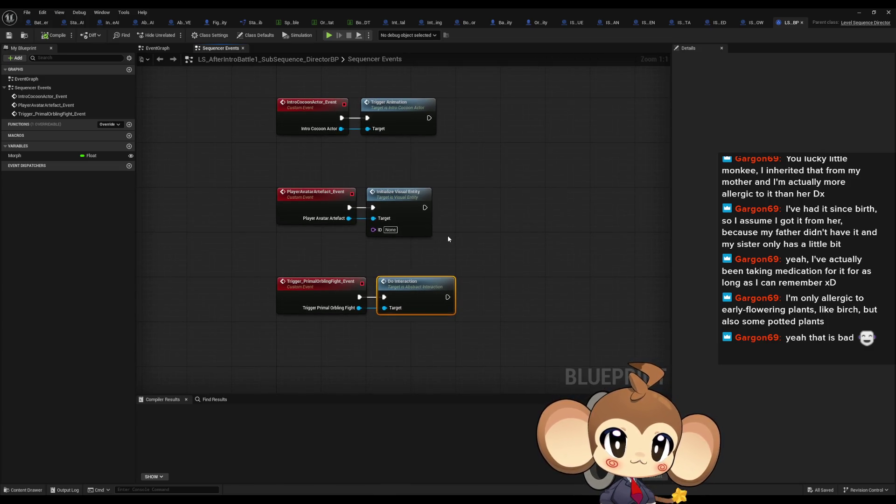
double_click(393, 7)
click(859, 12)
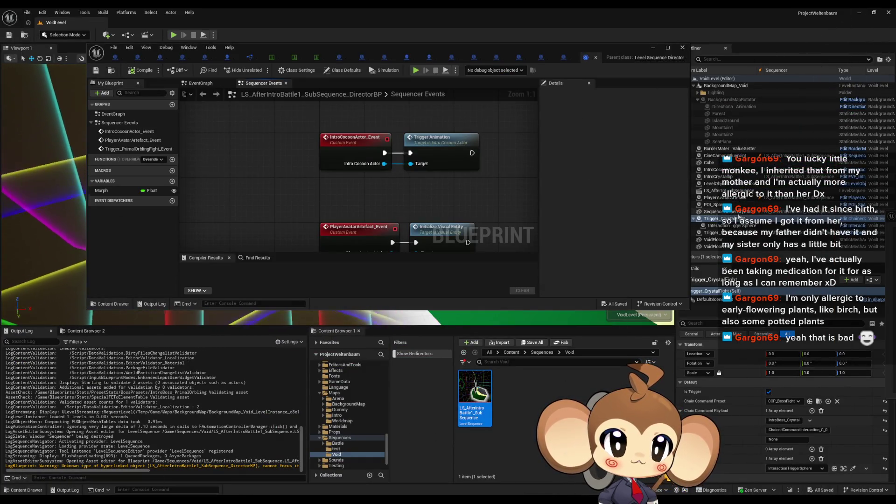
click(725, 233)
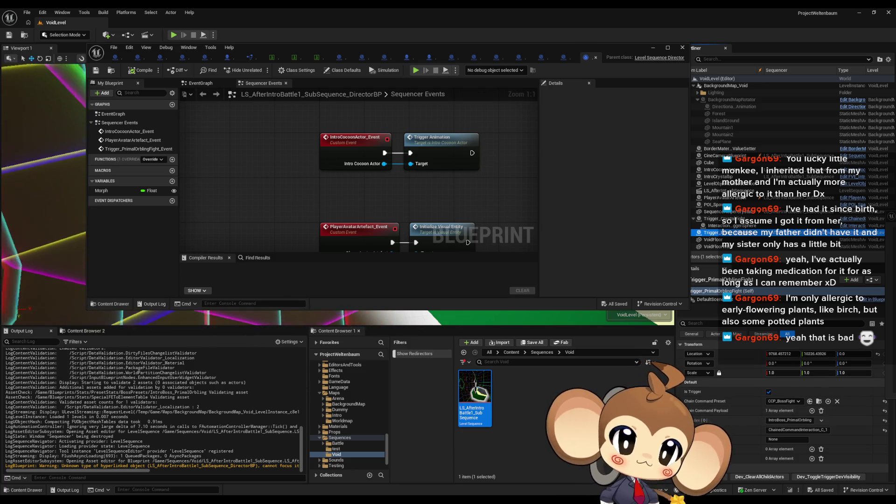
- Open BossInfosDT from Blueprints > BattleSystem > BattleGroup > BossInfos
click(526, 352)
click(542, 366)
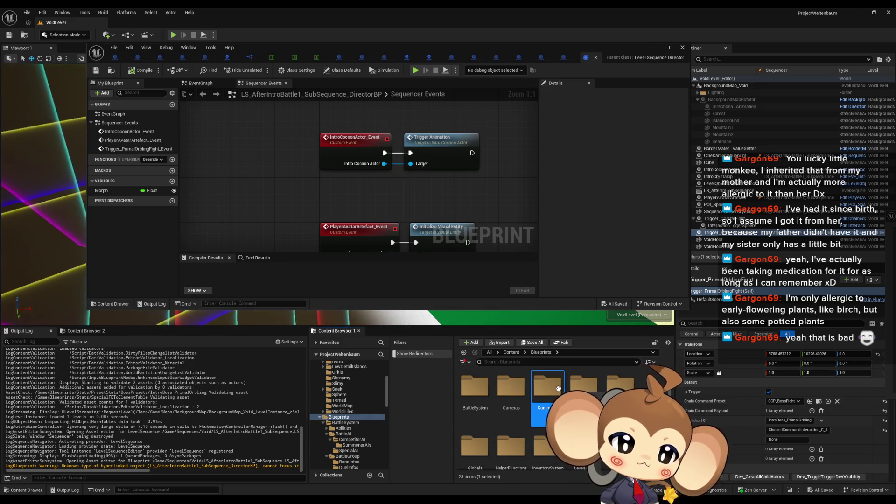
double_click(475, 387)
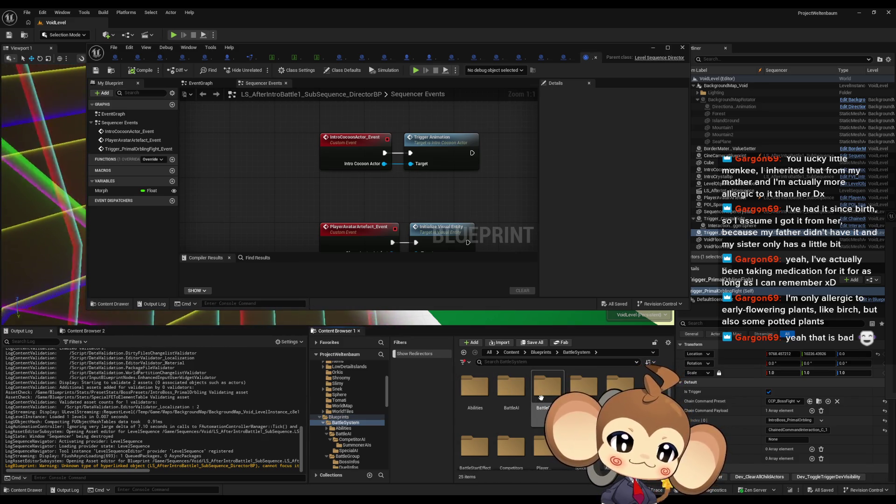
double_click(547, 387)
double_click(475, 387)
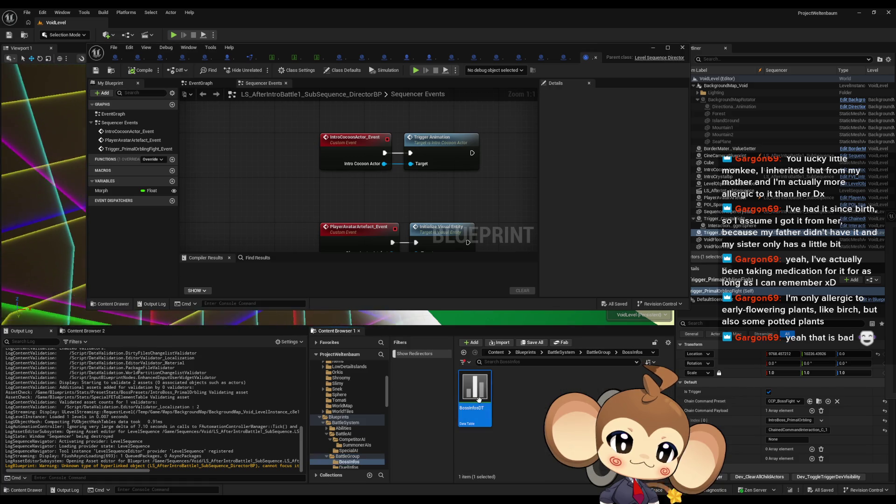
double_click(474, 388)
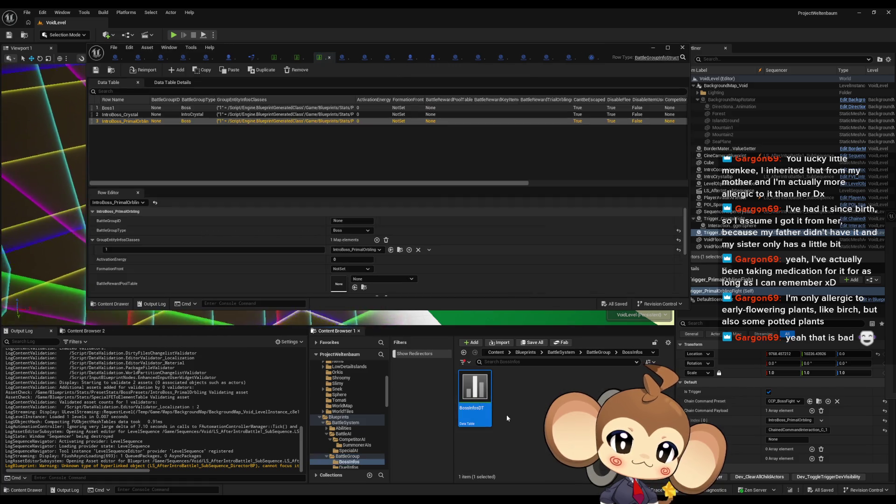
- Check the IntroBoss_Crystal row and open the SDCC_AfterIntroFight1 blueprint full screen
click(136, 115)
scroll(340, 252, down, 10)
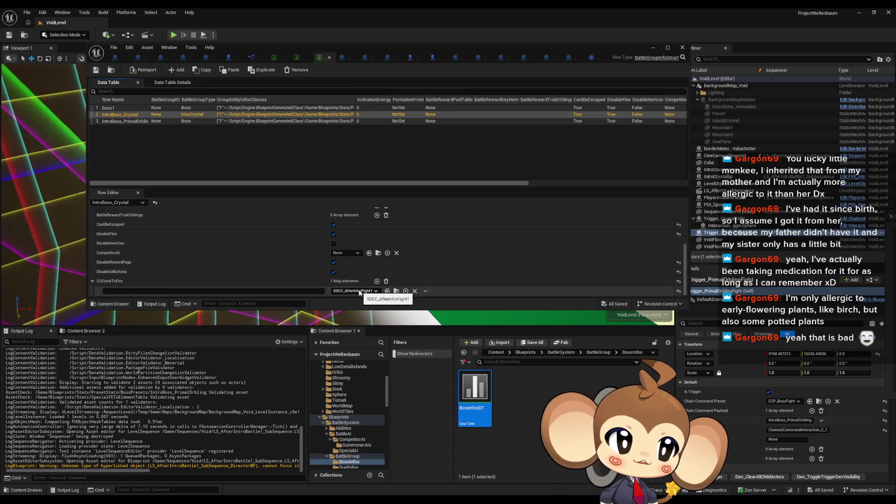
click(396, 291)
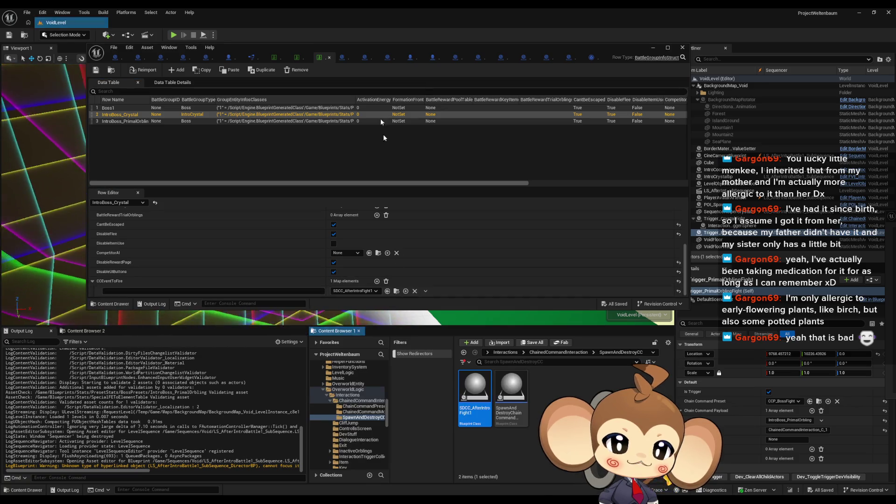
double_click(463, 372)
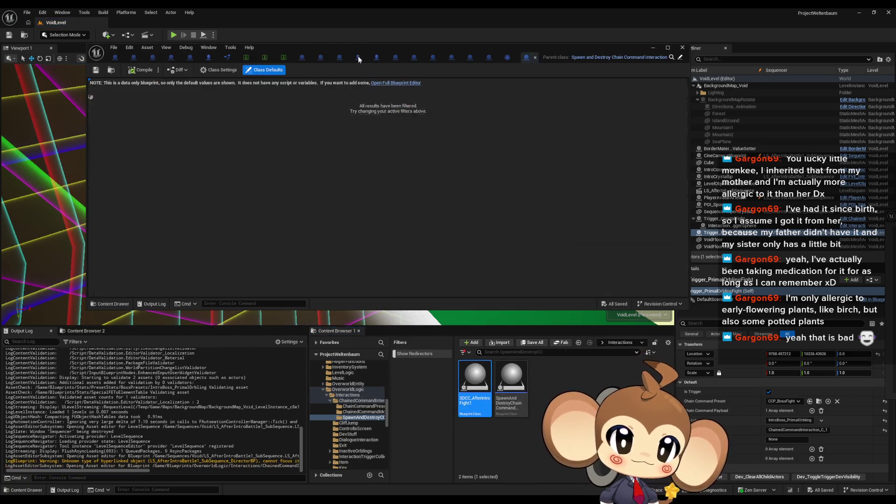
drag(359, 46, 316, 56)
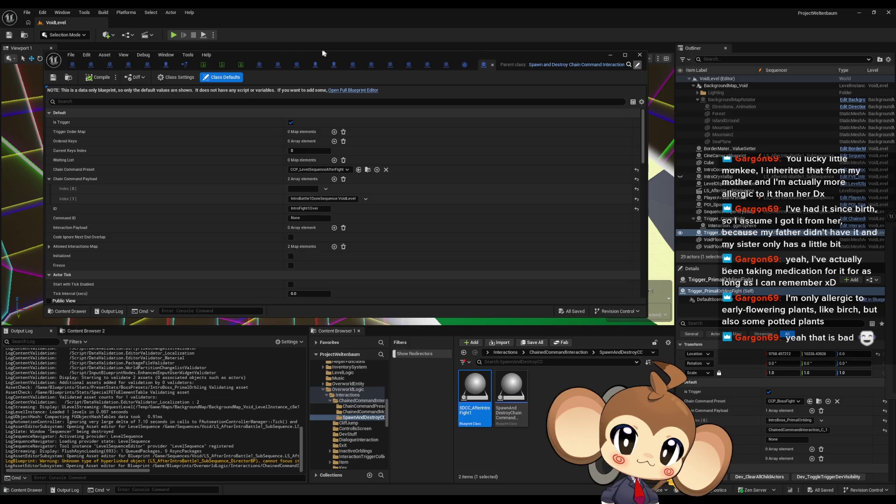
double_click(268, 53)
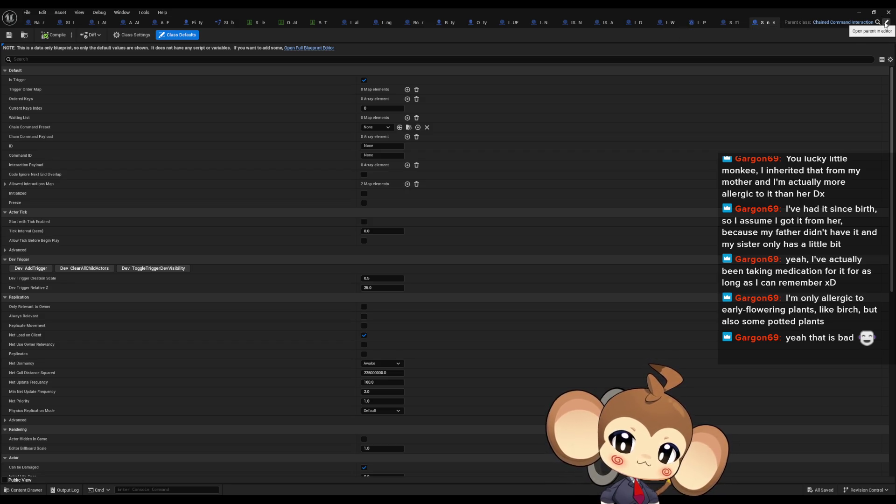
- Compare the open blueprints, ending on the data-only interaction's defaults with preset CCP_LevelSequenceAfterFight
click(735, 21)
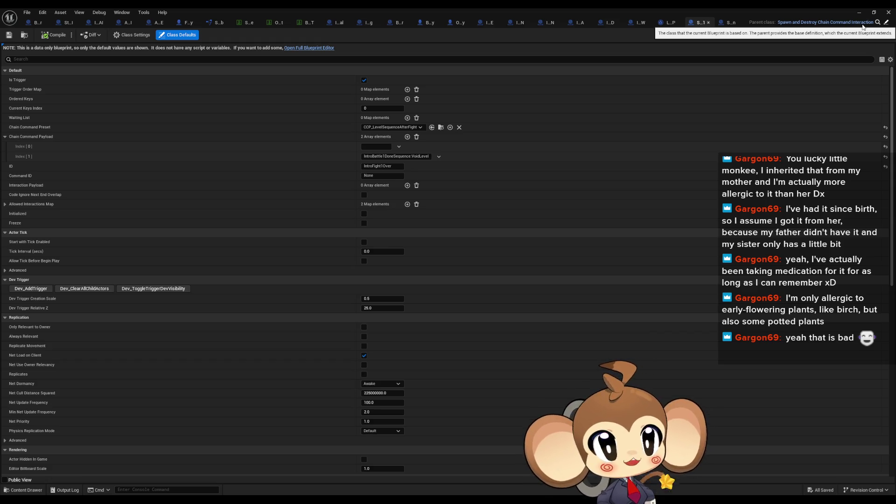
click(887, 22)
click(886, 24)
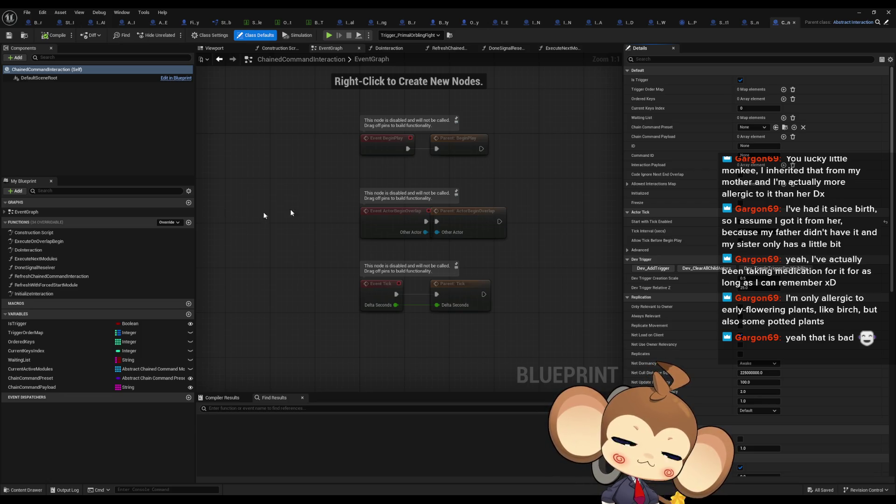
click(721, 23)
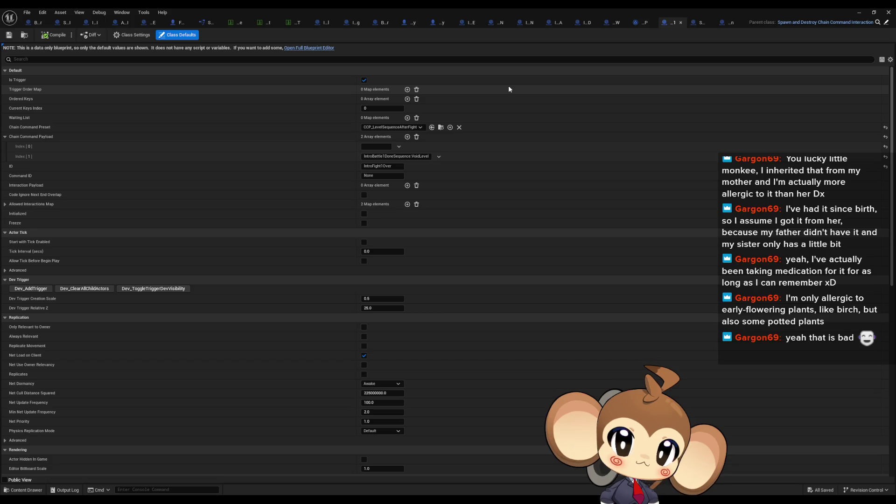
- Review BattleController's TriggerBattleEndAnimation function from the Ending group and the battle group table
click(29, 21)
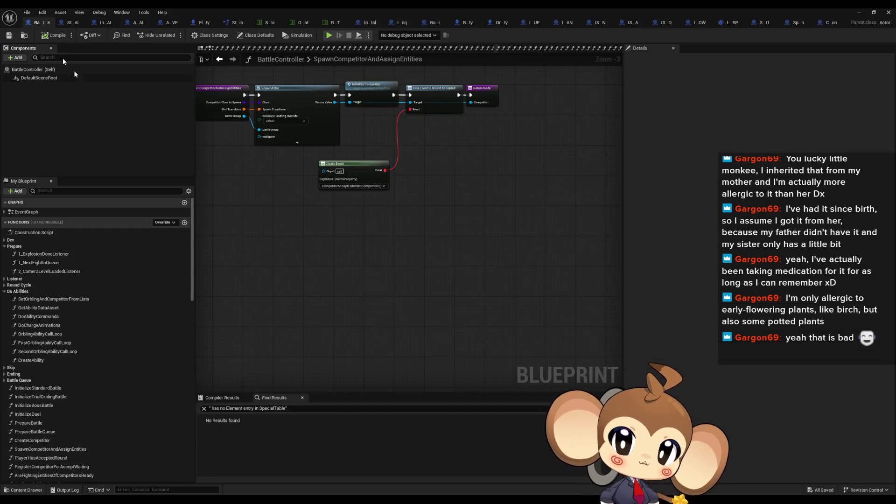
scroll(51, 396, down, 1)
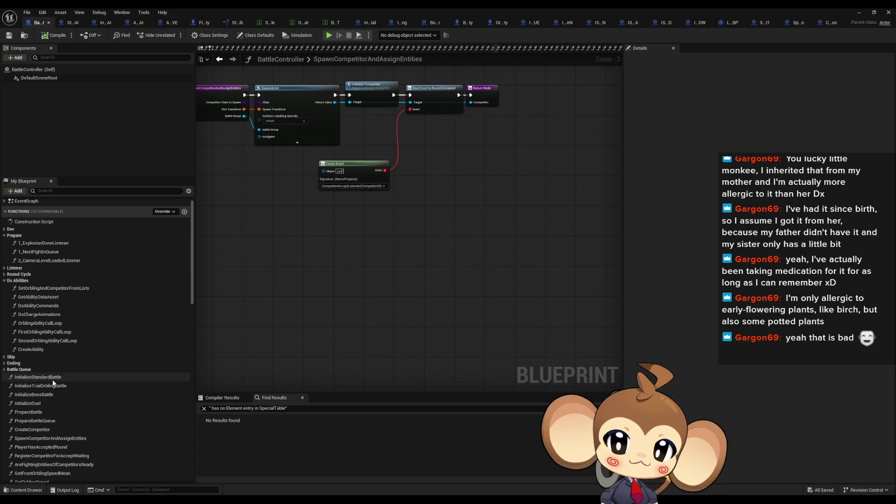
click(4, 363)
double_click(42, 371)
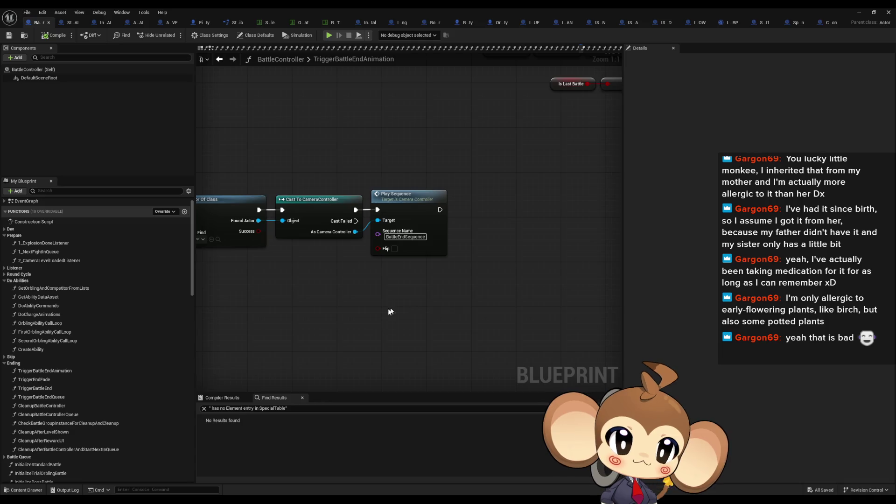
scroll(599, 316, up, 2)
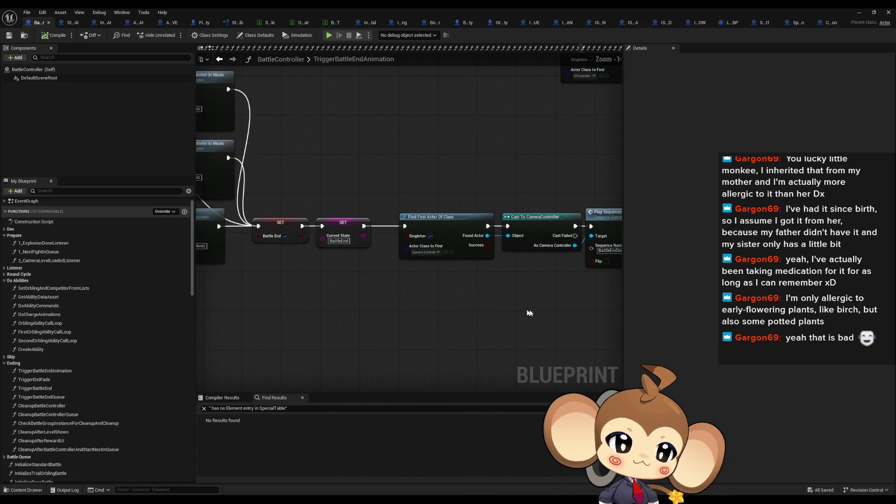
scroll(469, 303, down, 1)
drag(468, 304, 371, 305)
scroll(371, 304, down, 1)
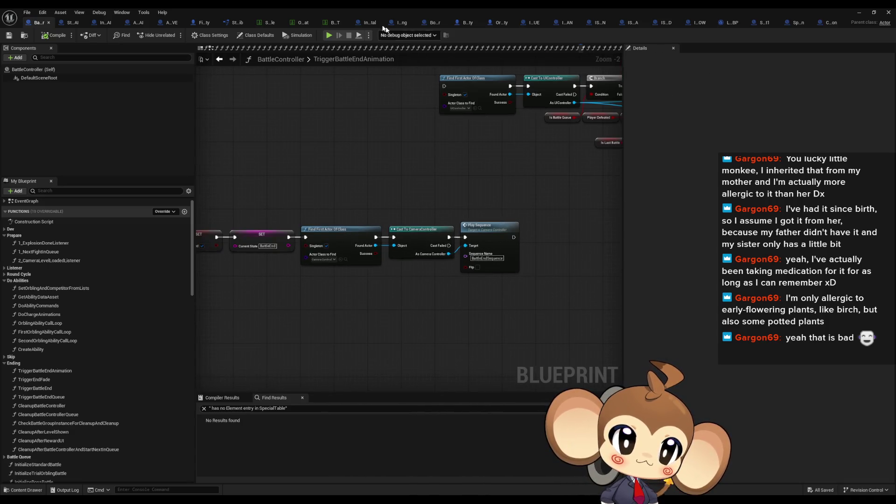
click(329, 27)
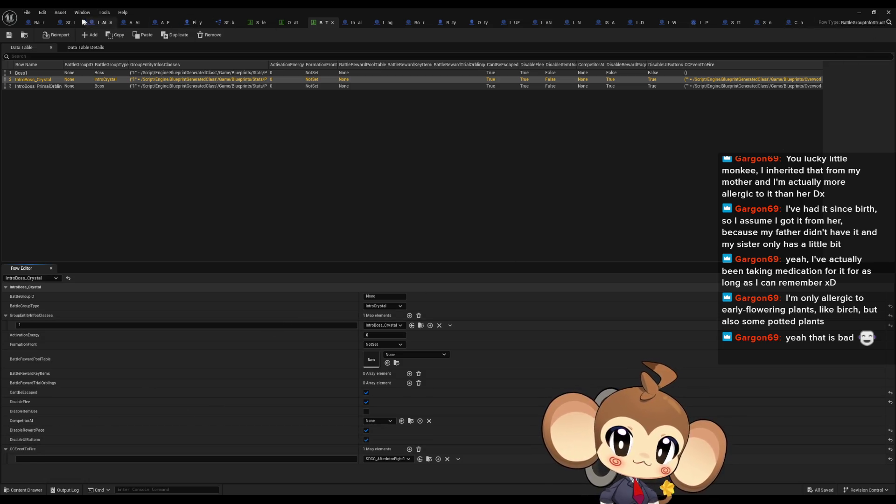
click(39, 22)
- Search BattleController's Find Results for 'cc event to fire'
click(248, 412)
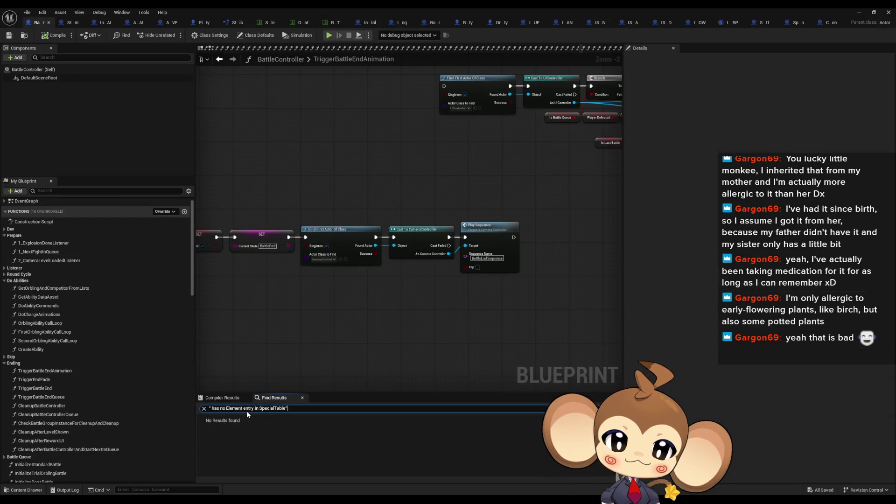
key(ctrl+a)
text(cc event to fire)
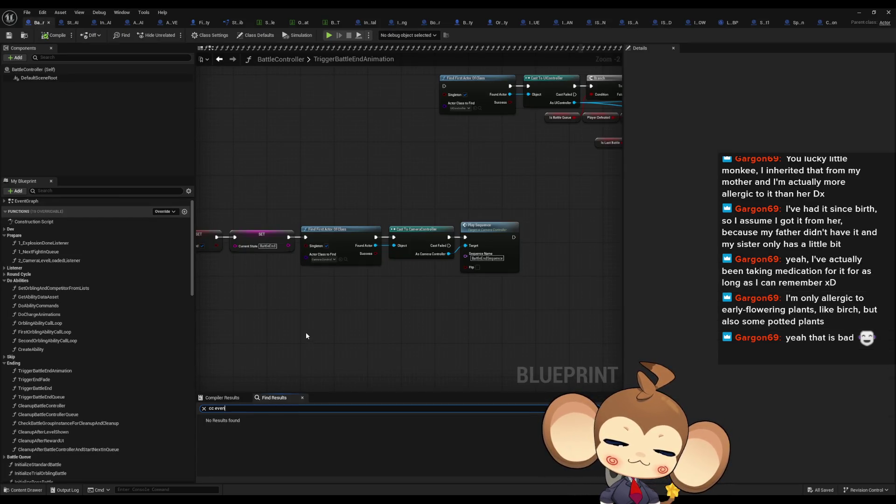
key(Return)
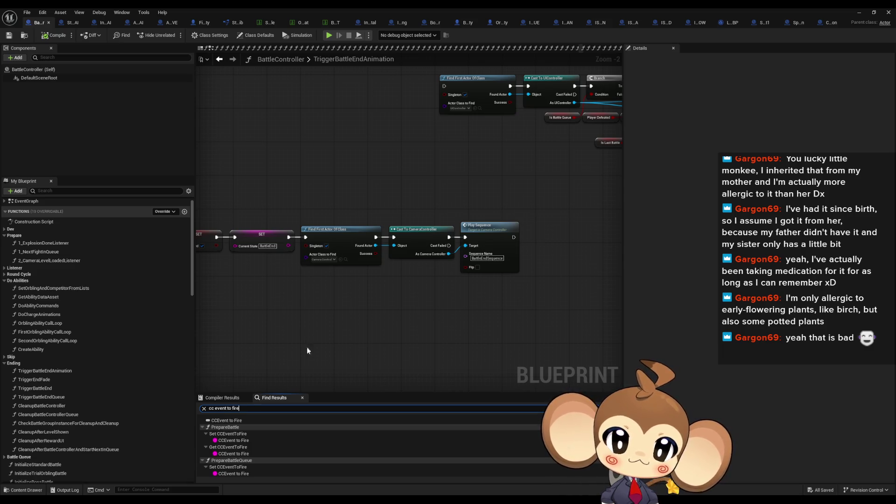
- Step through the CCEvent to Fire usages, including PrepareBattle and CleanupAfterRewardUI
double_click(240, 441)
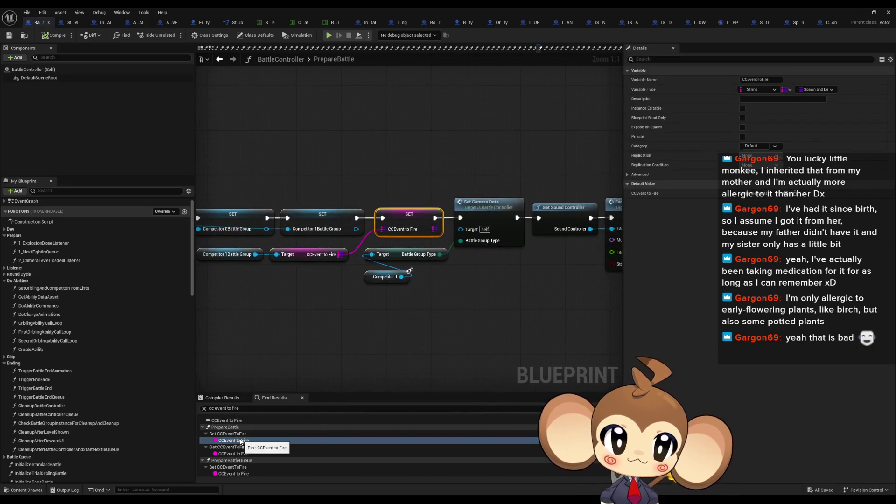
double_click(235, 454)
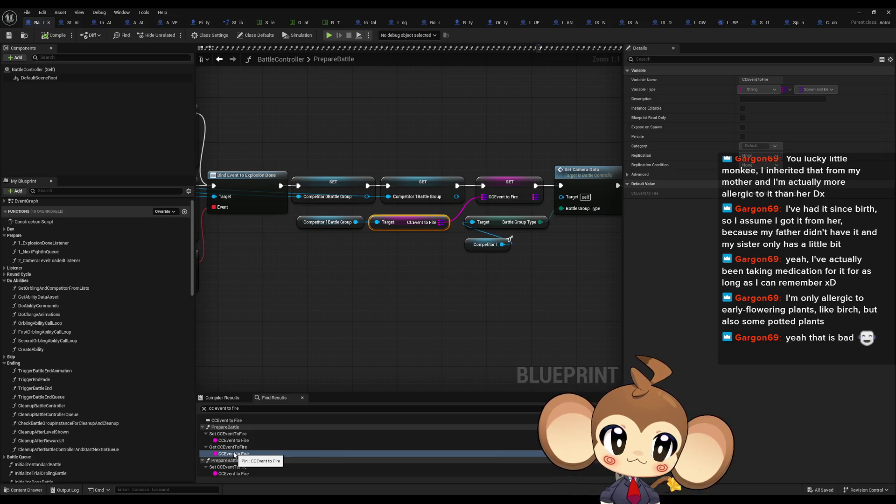
scroll(234, 455, down, 1)
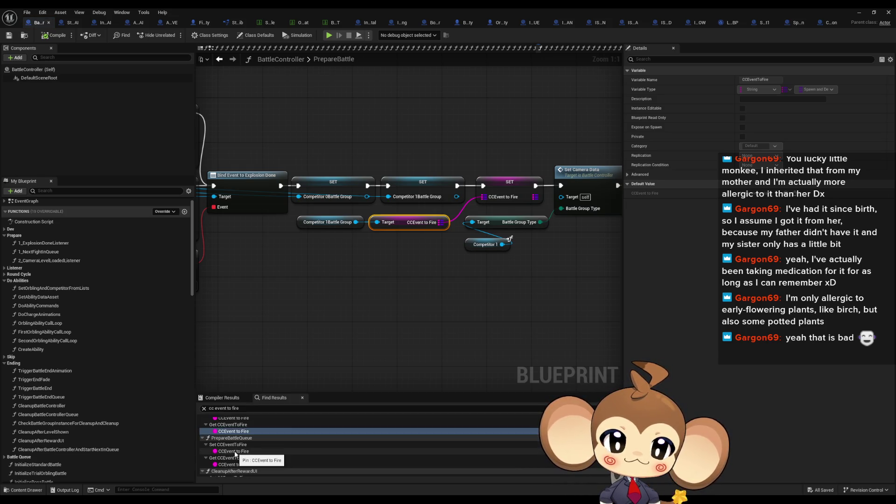
scroll(236, 453, down, 1)
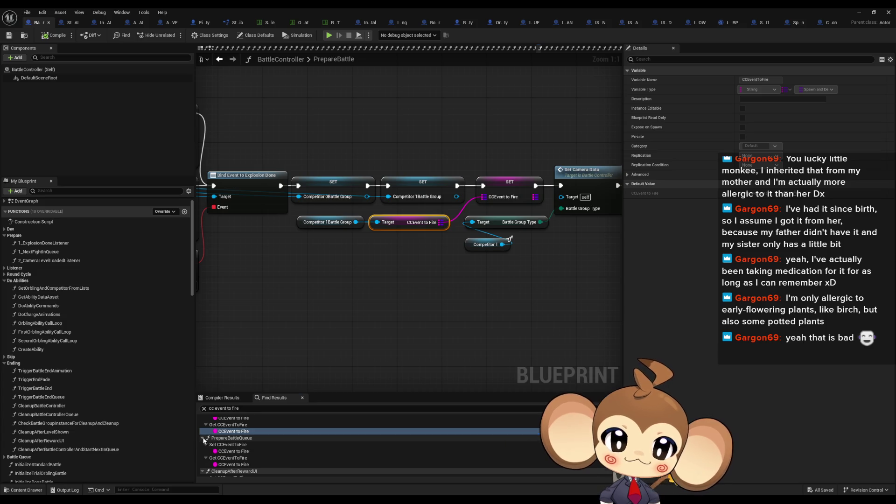
scroll(242, 460, down, 1)
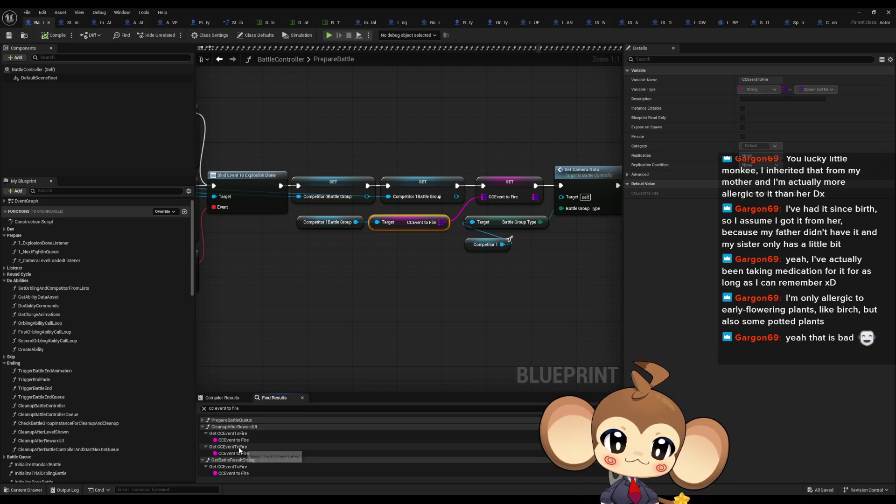
double_click(227, 440)
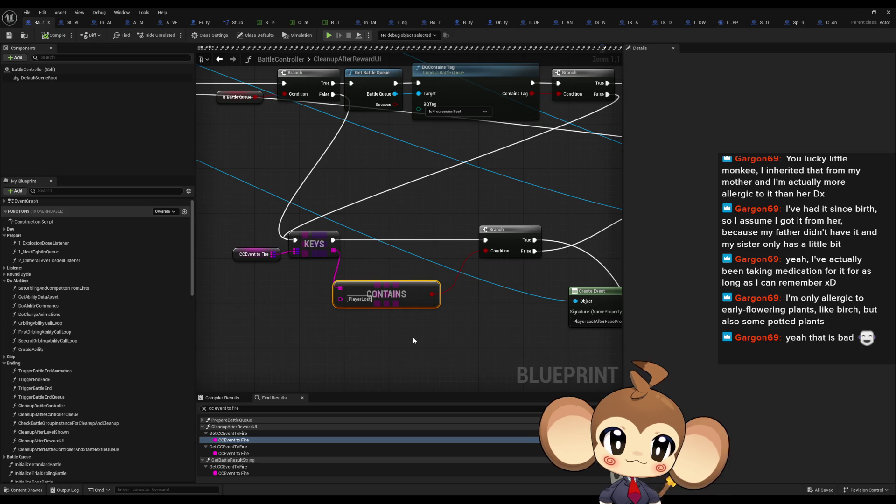
double_click(230, 454)
- Inspect the SpawnActor and Initialize Interaction nodes in CleanupAfterRewardUI
mouse_move(350, 328)
mouse_down()
mouse_move(327, 337)
mouse_move(200, 331)
mouse_up()
click(438, 229)
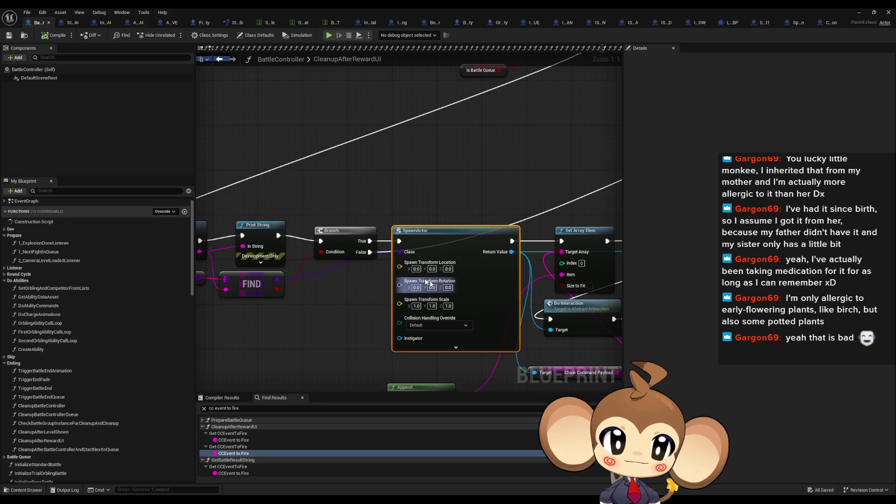
drag(449, 280, 318, 308)
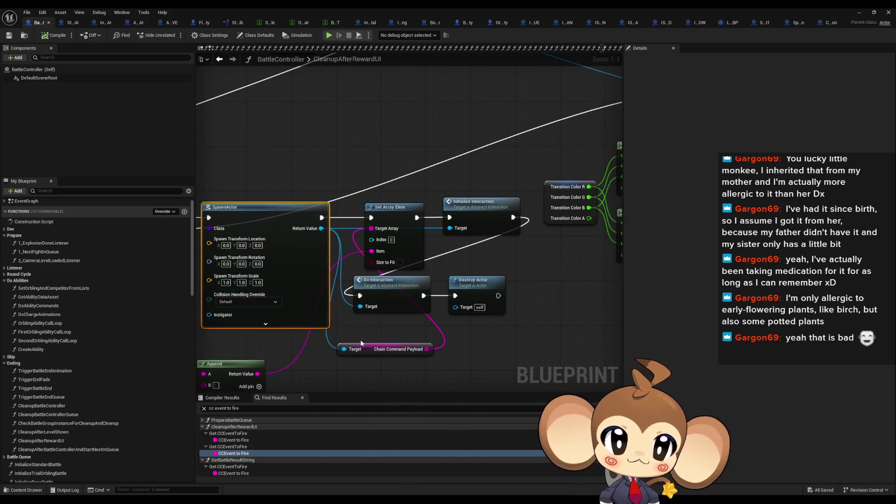
drag(354, 338, 372, 328)
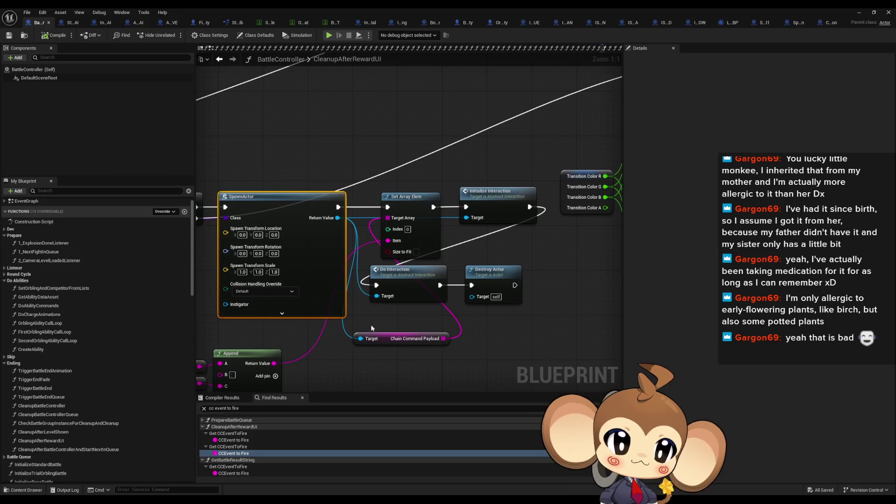
click(513, 201)
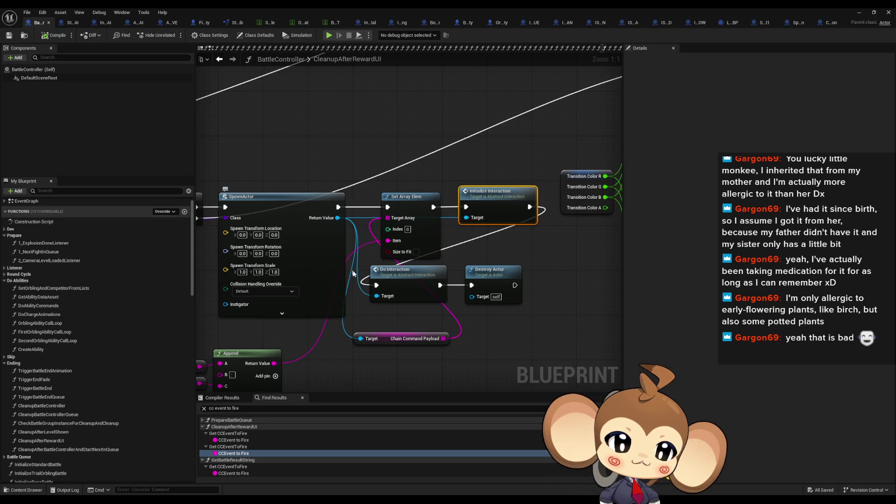
- Inspect the Destroy Actor and Do Interaction nodes, then return to the data-only blueprint's class defaults
click(476, 269)
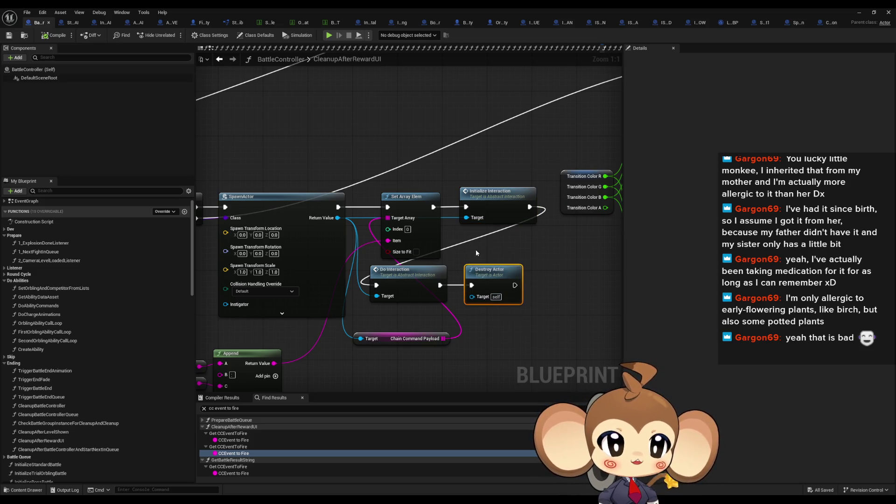
drag(467, 243, 500, 299)
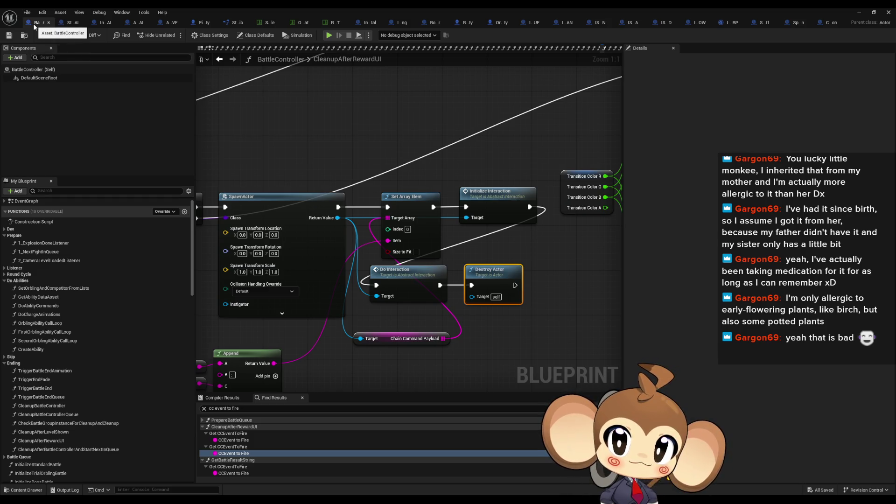
scroll(455, 297, down, 6)
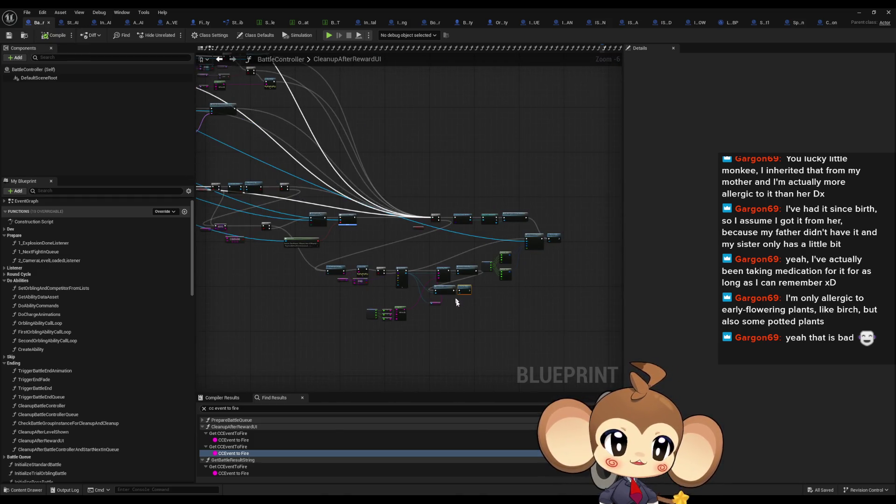
scroll(455, 296, up, 6)
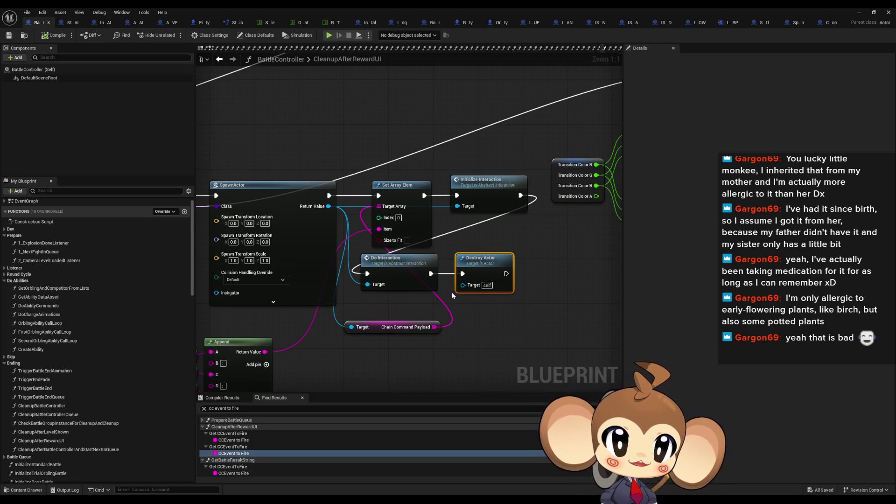
click(410, 282)
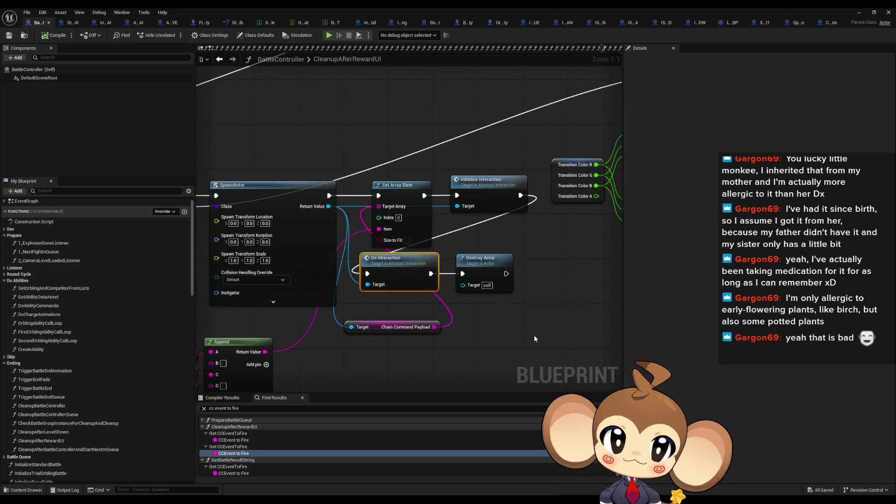
click(753, 20)
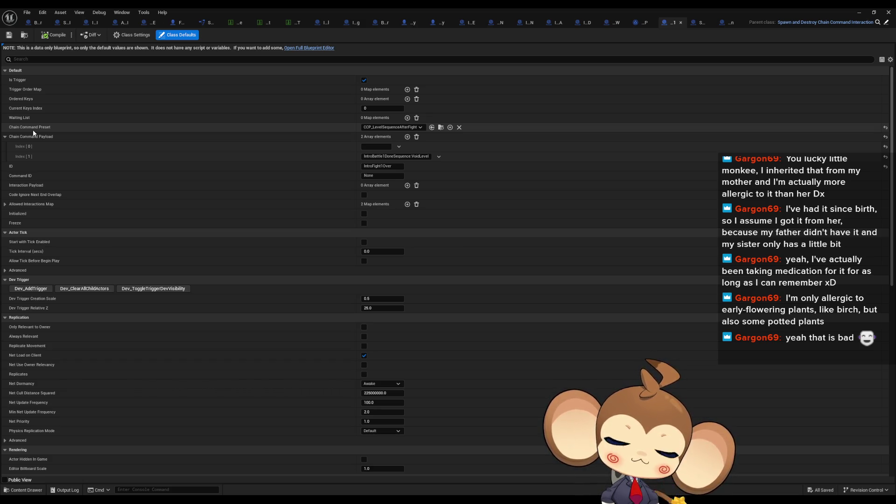
- Open CCP_LevelSequenceAfterFight's InitializeChainCommandPreset function in a maximized editor
click(440, 128)
double_click(419, 8)
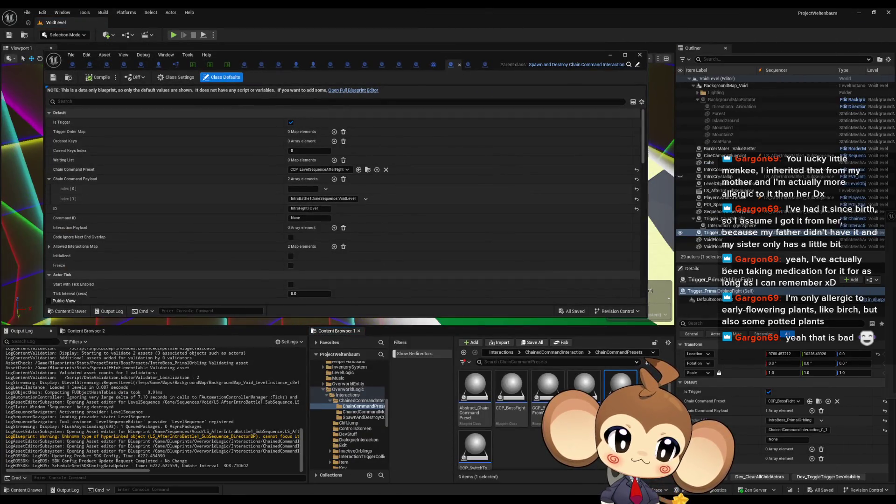
click(399, 64)
double_click(388, 55)
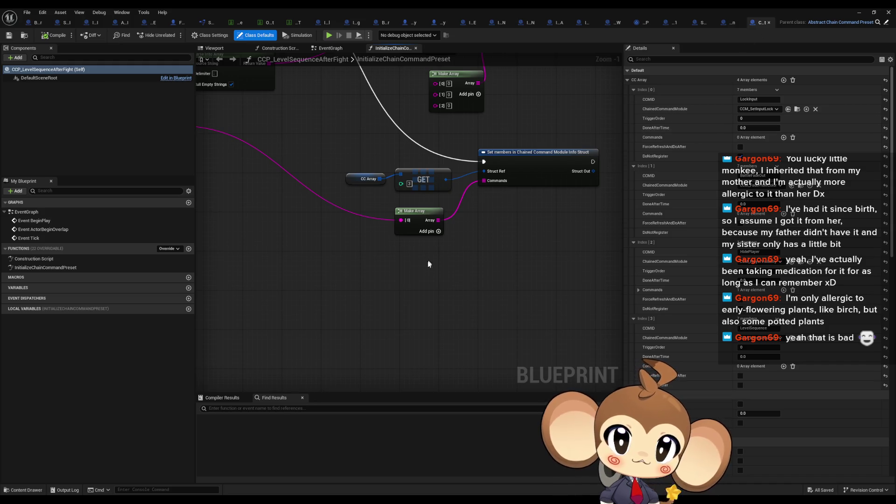
- Zoom over the InitializeChainCommandPreset graph and shrink the preset editor to a smaller window
scroll(430, 261, down, 3)
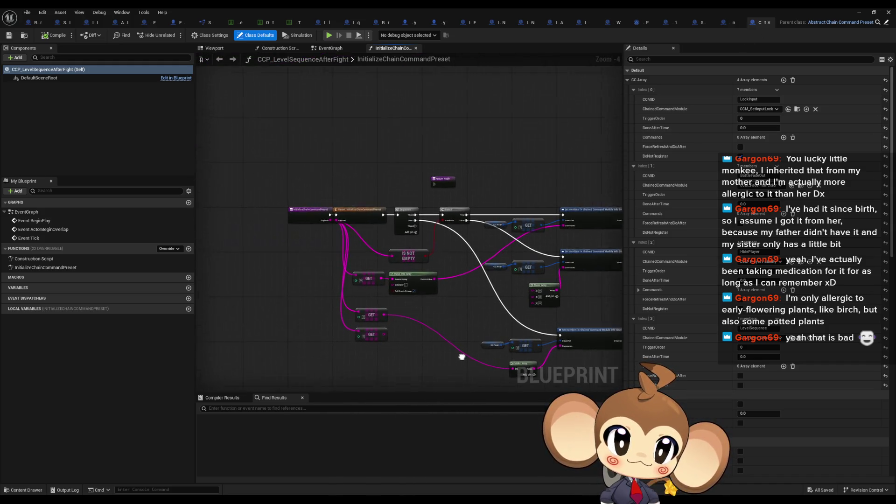
scroll(391, 208, up, 5)
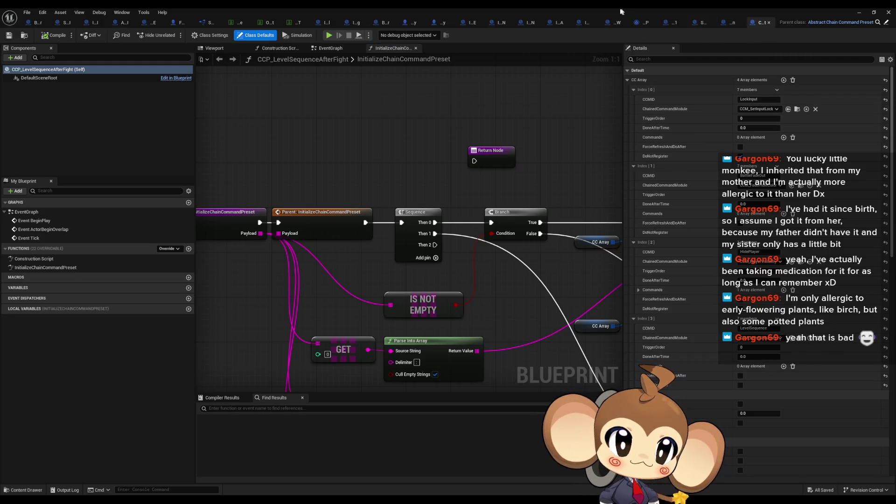
double_click(621, 11)
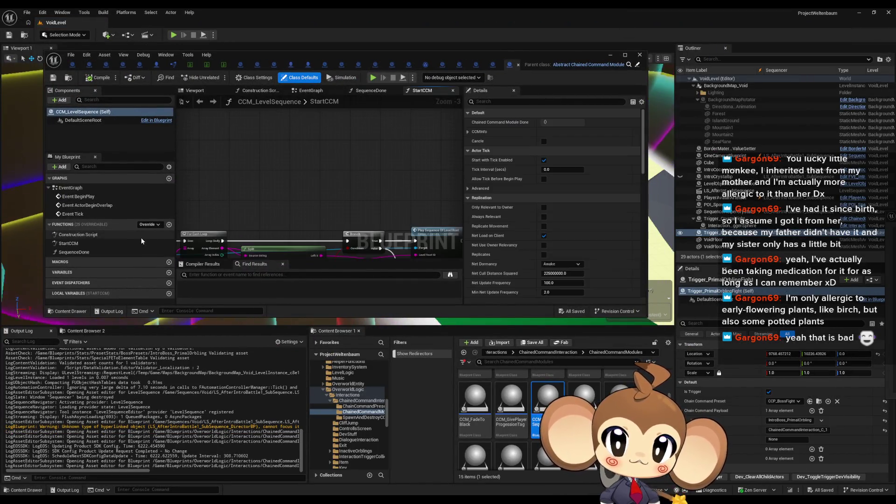
- Return to the ExecuteNextModules graph with the blueprint editor full screen
right_click(77, 244)
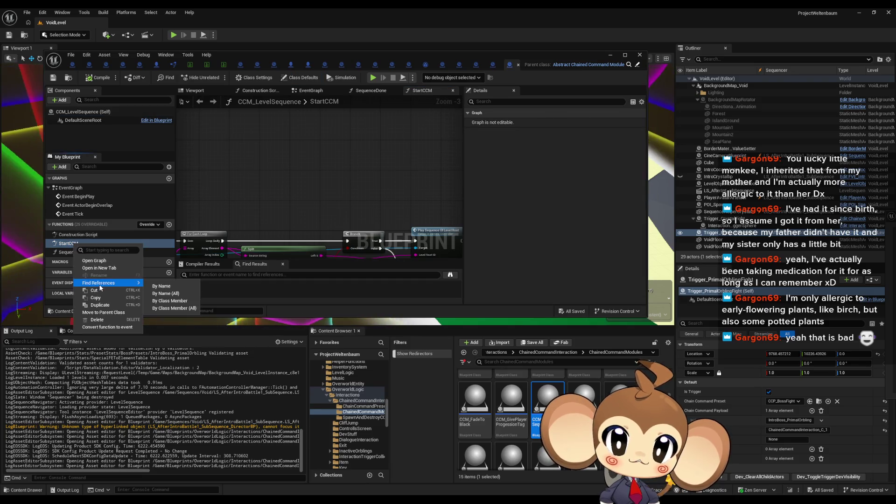
key(Escape)
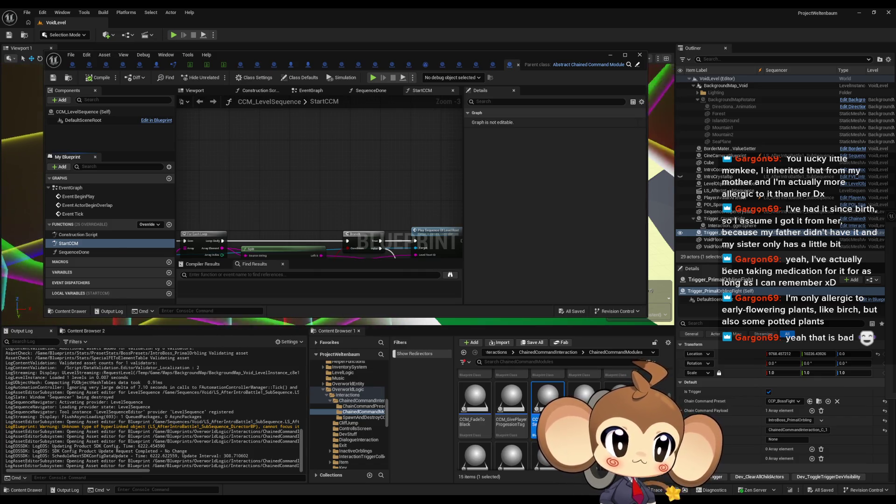
key(alt+Left)
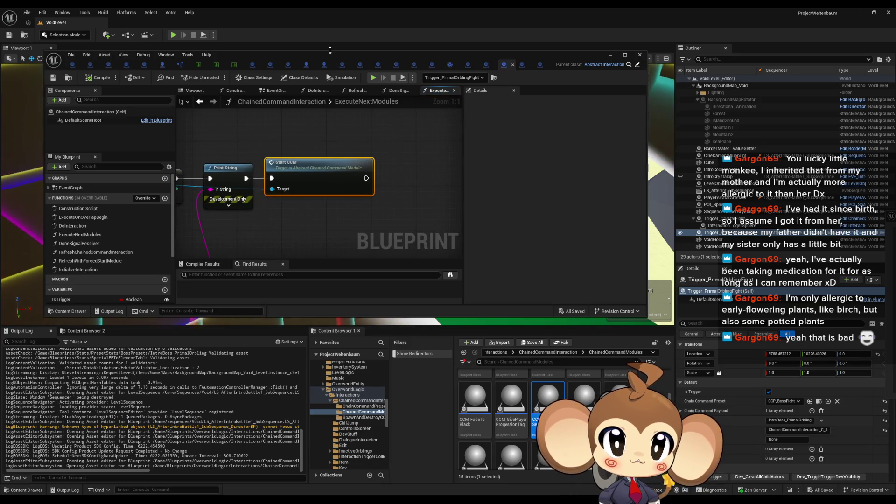
double_click(328, 52)
mouse_move(322, 203)
mouse_down()
mouse_move(414, 236)
mouse_move(554, 264)
mouse_up()
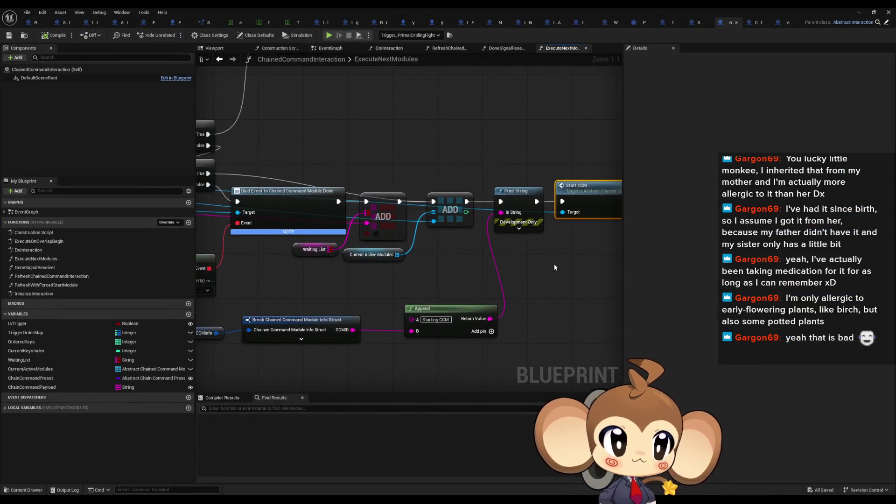
scroll(552, 263, down, 1)
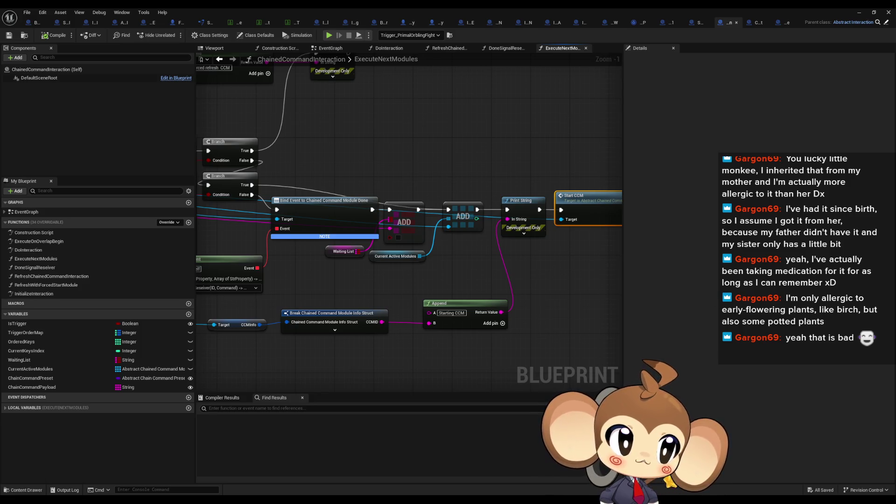
- Find Start CCM references by class member and visit its ExecuteNextModules and RefreshWithForcedStartModule calls
right_click(591, 210)
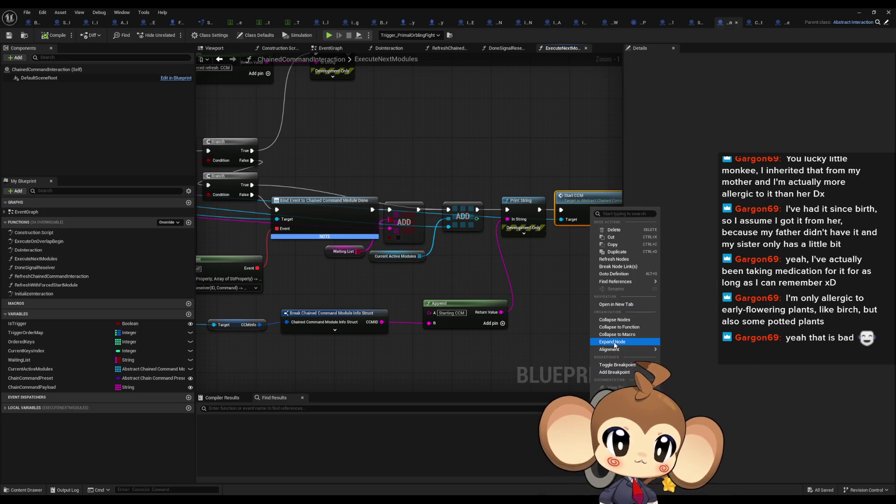
mouse_move(653, 282)
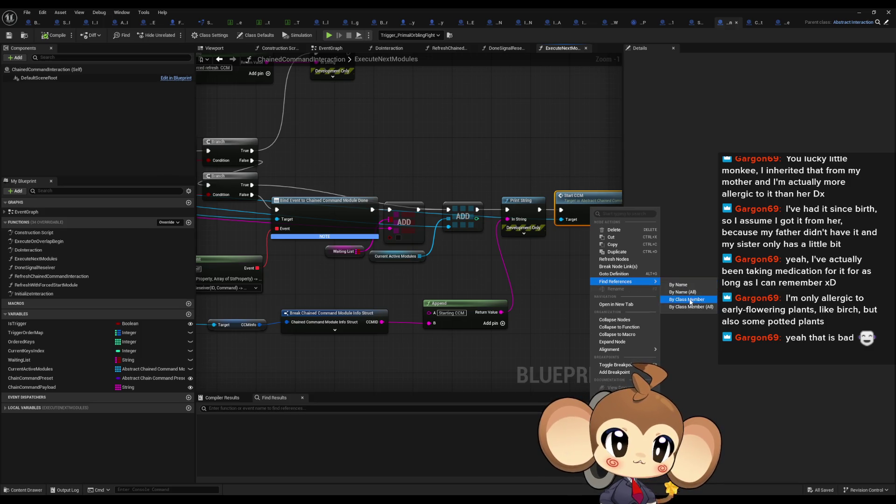
click(686, 299)
click(225, 427)
click(225, 441)
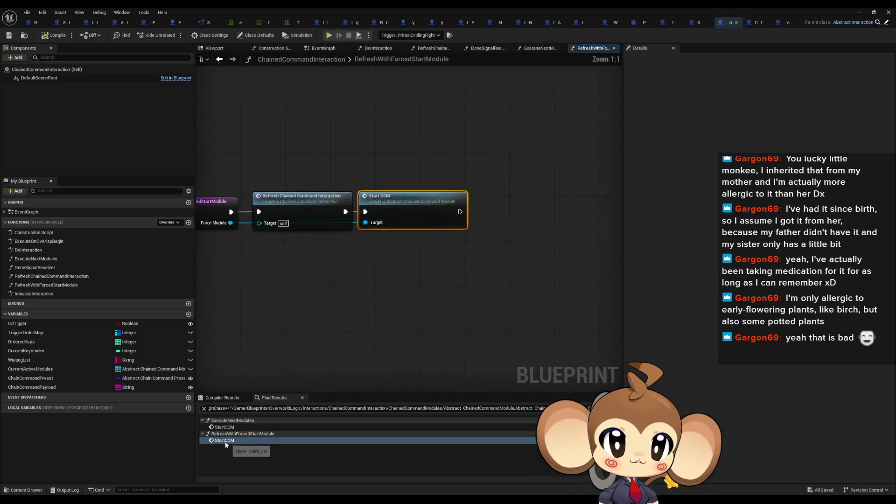
click(368, 207)
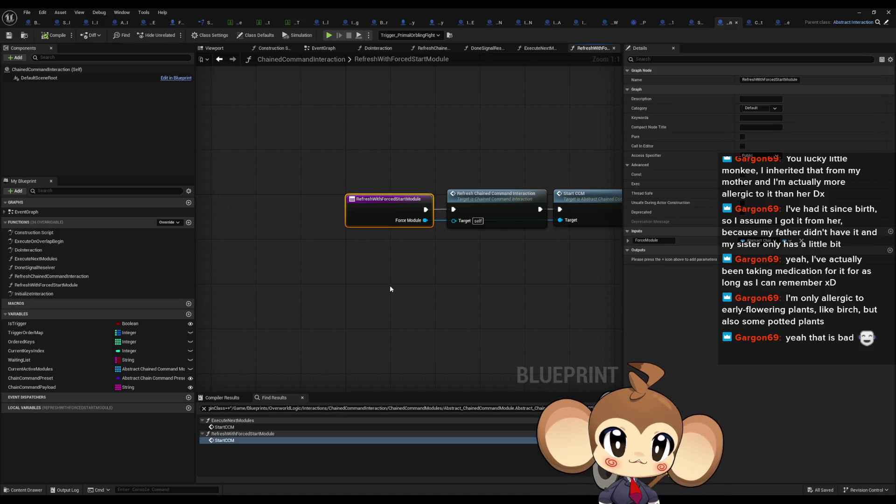
click(225, 427)
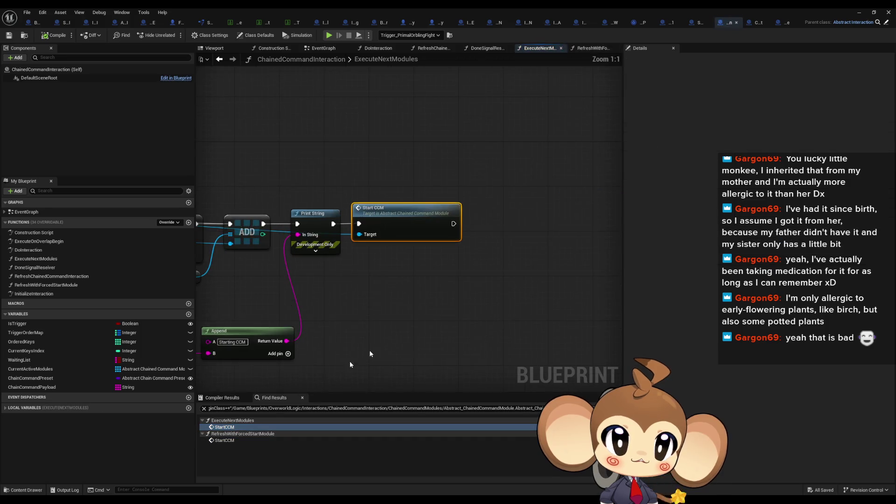
- Inspect the Refresh Chained Command Interaction node and Local Force Refresh variable in ExecuteNextModules
scroll(372, 218, down, 1)
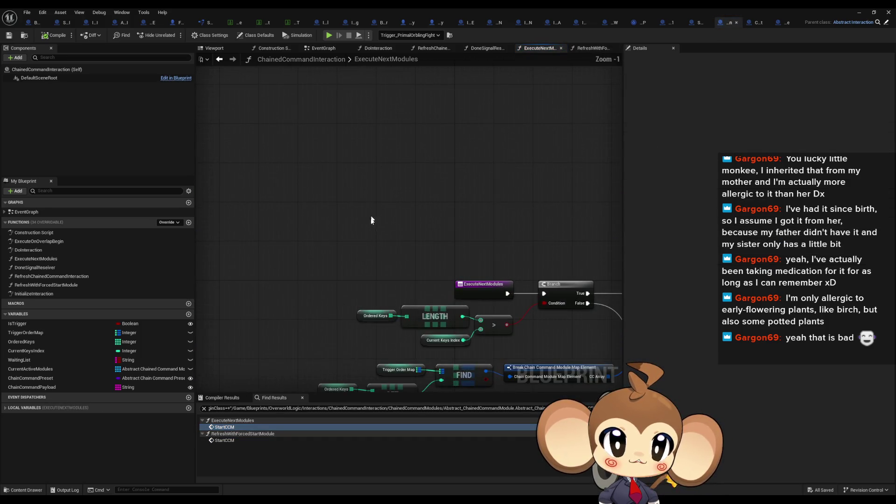
drag(344, 238, 215, 177)
drag(466, 364, 346, 201)
scroll(346, 200, up, 1)
click(349, 306)
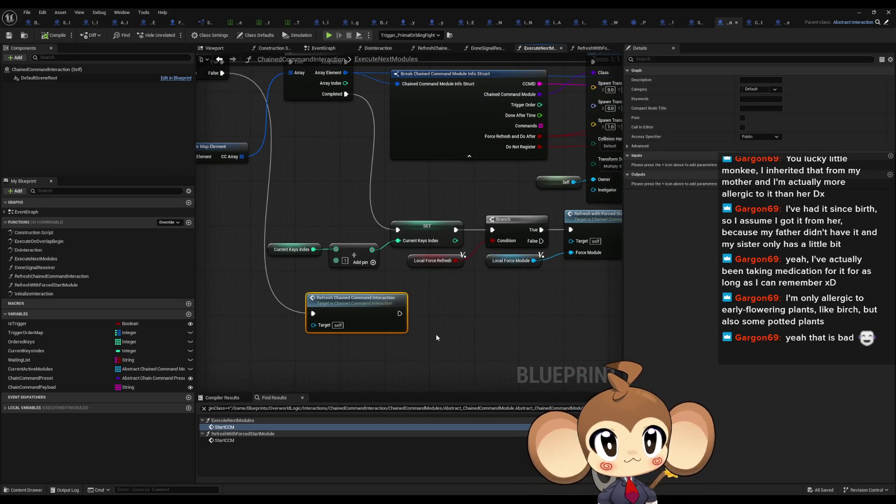
mouse_move(437, 337)
mouse_down()
mouse_move(439, 363)
mouse_move(500, 352)
mouse_move(479, 362)
mouse_up()
click(415, 307)
mouse_move(444, 320)
mouse_down()
mouse_move(436, 335)
mouse_move(382, 336)
mouse_up()
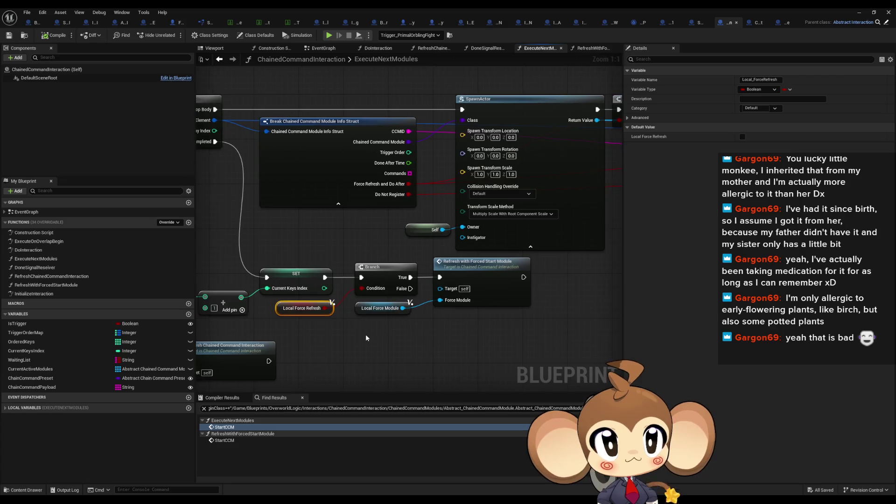
- Survey the whole ExecuteNextModules graph, briefly checking the CCP_LevelSequenceAfterFight blueprint
mouse_move(471, 335)
mouse_down()
mouse_move(430, 322)
mouse_move(516, 294)
mouse_move(321, 320)
mouse_up()
scroll(429, 322, down, 2)
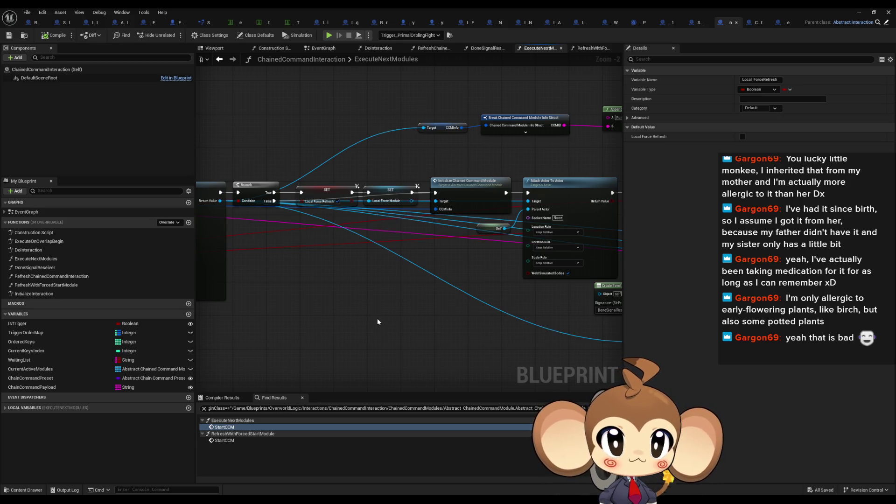
scroll(377, 318, down, 3)
drag(401, 325, 251, 301)
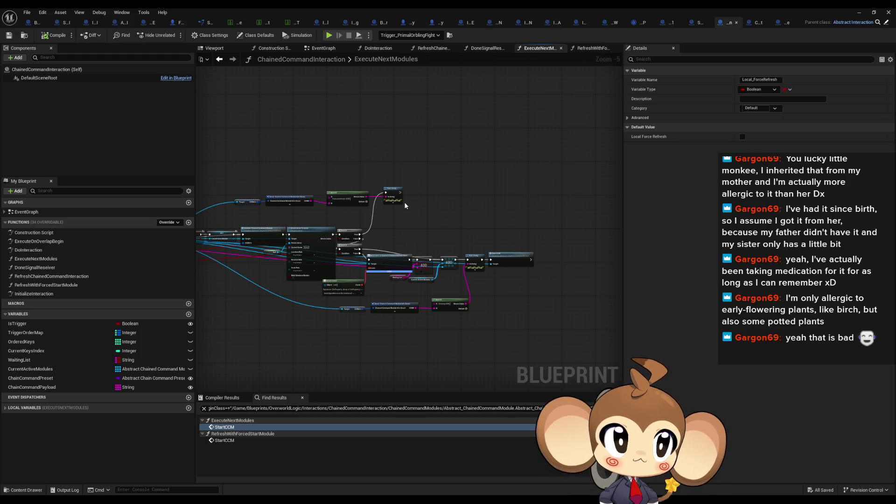
mouse_move(398, 206)
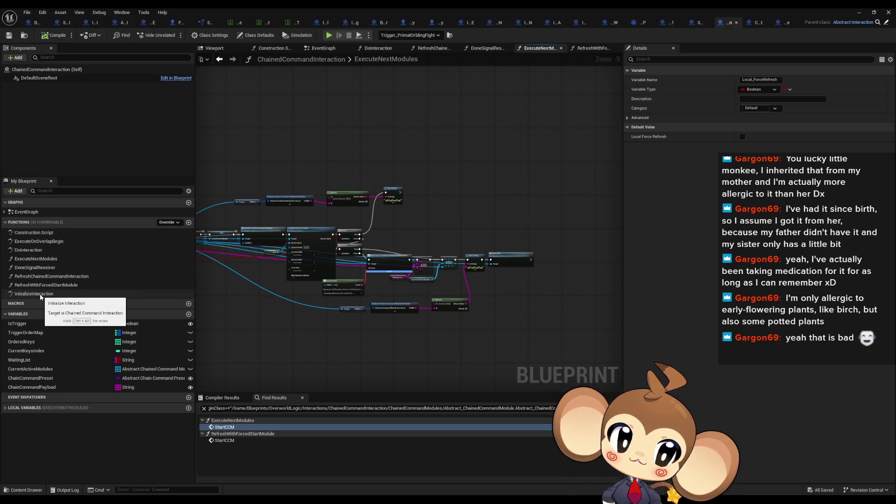
drag(286, 321, 605, 313)
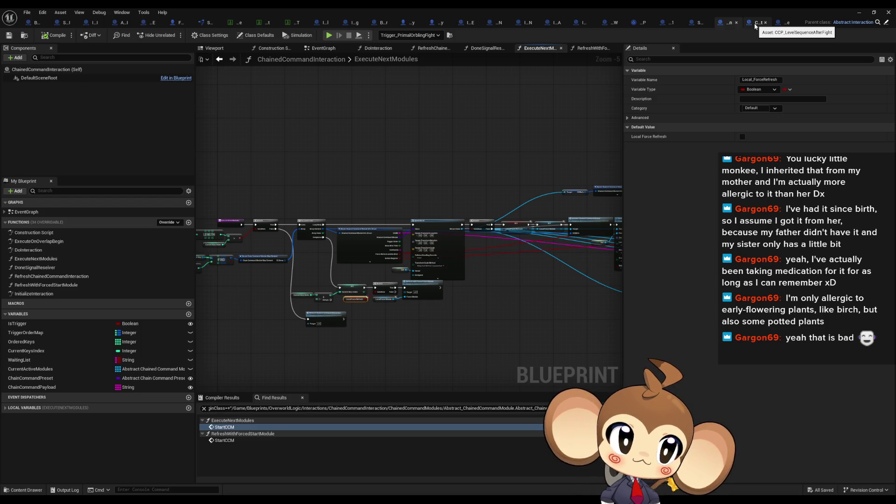
click(756, 24)
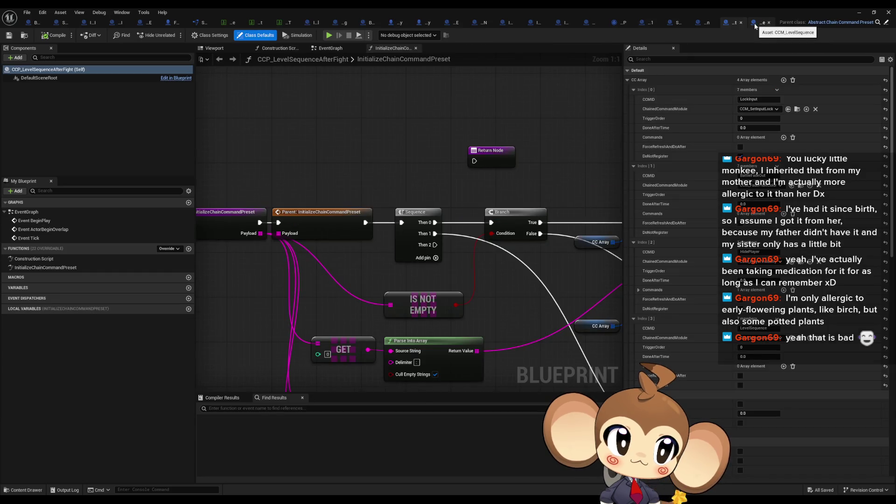
click(695, 23)
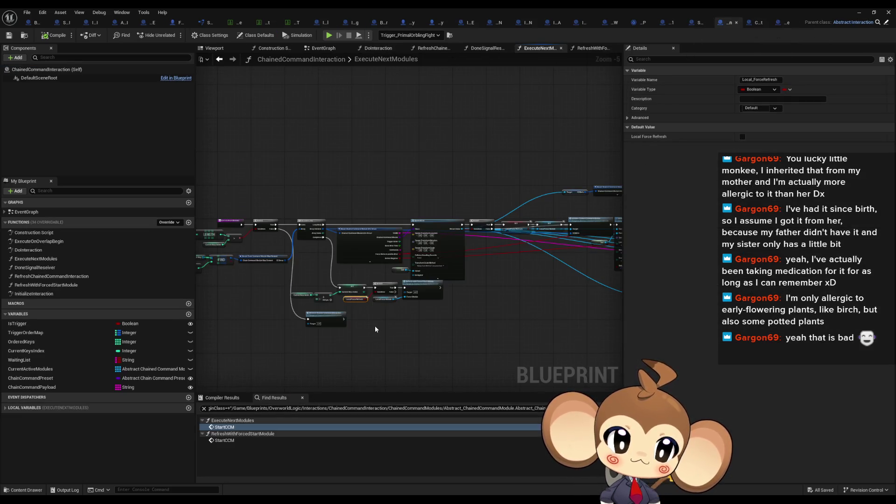
- Review the nodes around Start CCM and the map lookups, then open RefreshChainedCommandInteraction's graph
double_click(224, 427)
drag(364, 263, 488, 270)
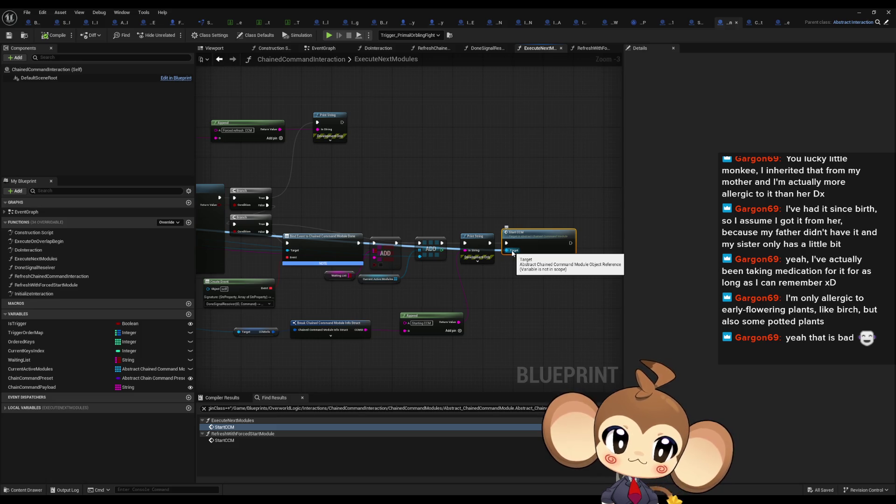
scroll(512, 253, down, 2)
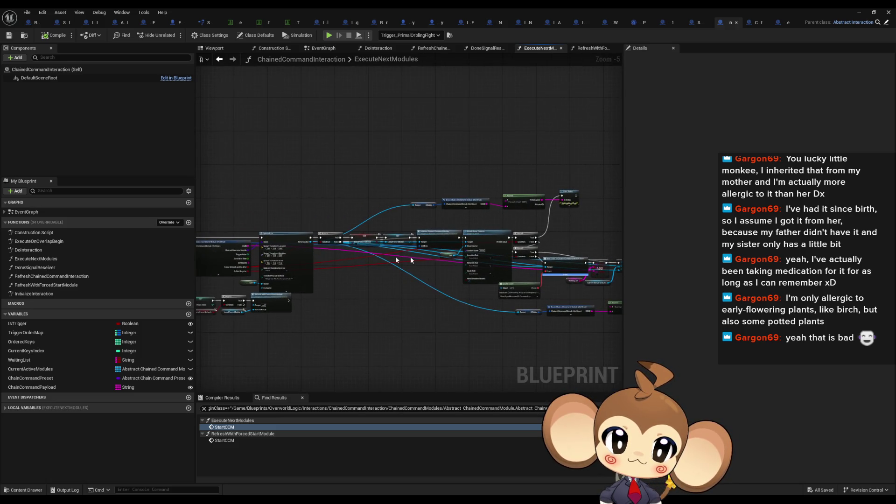
scroll(363, 255, up, 4)
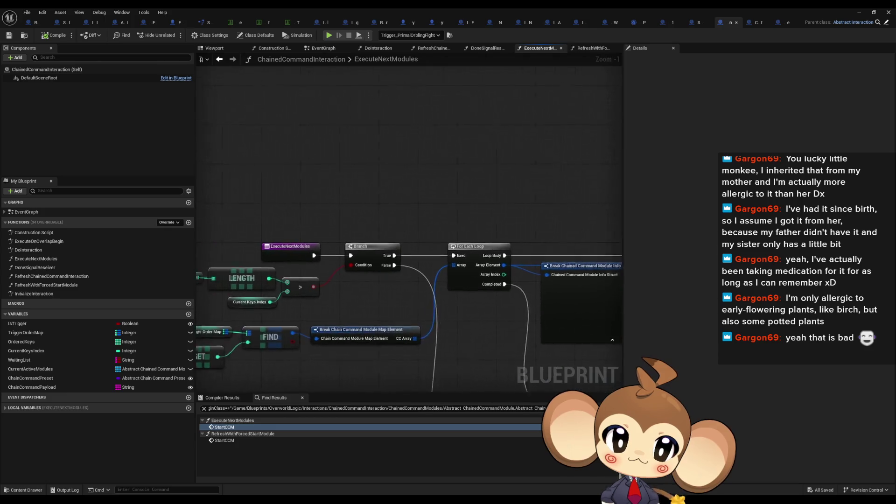
mouse_move(622, 243)
mouse_down()
mouse_move(626, 185)
mouse_move(753, 190)
mouse_up()
mouse_move(263, 250)
mouse_down()
mouse_move(398, 295)
mouse_move(516, 318)
mouse_move(488, 319)
mouse_up()
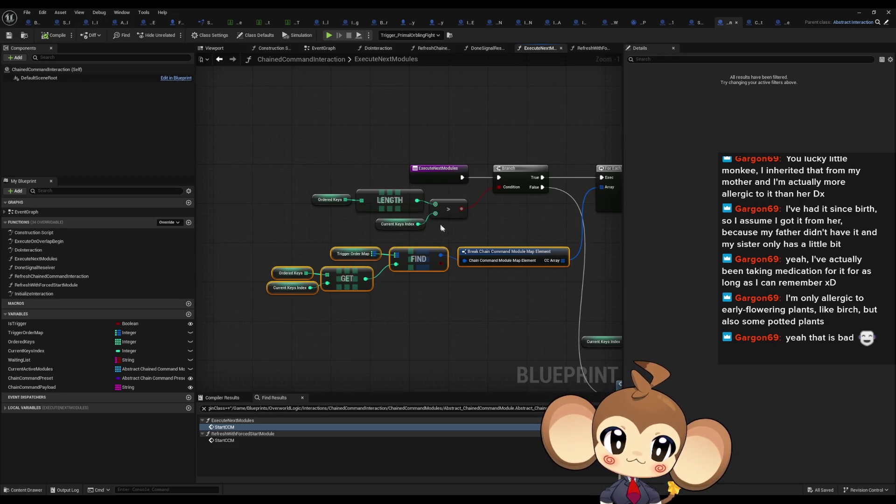
drag(441, 223, 373, 219)
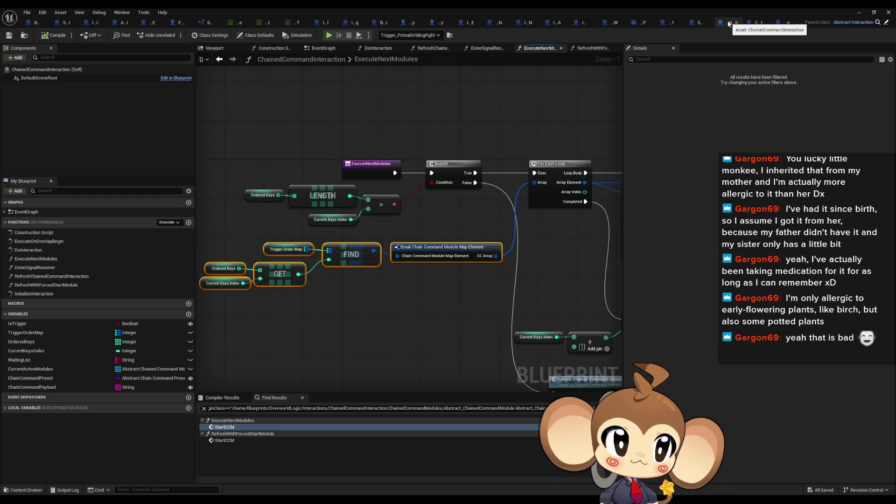
mouse_move(490, 286)
mouse_down()
mouse_move(339, 236)
mouse_move(301, 211)
mouse_up()
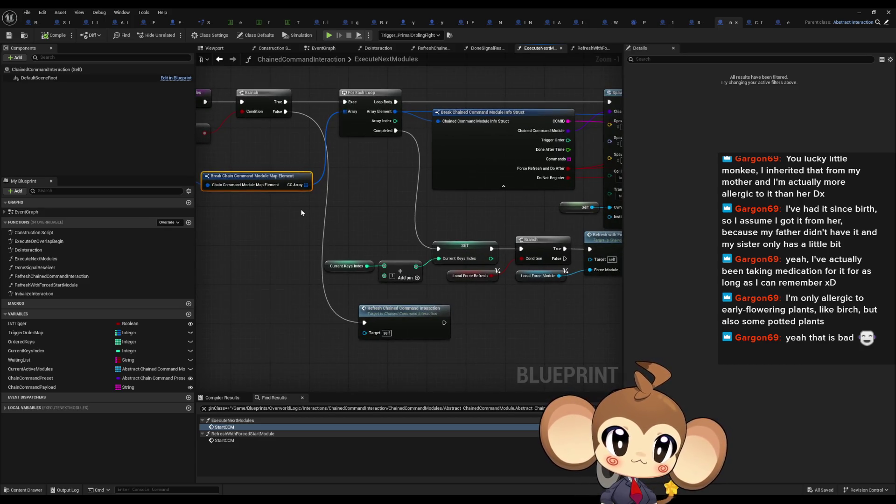
drag(302, 212, 285, 220)
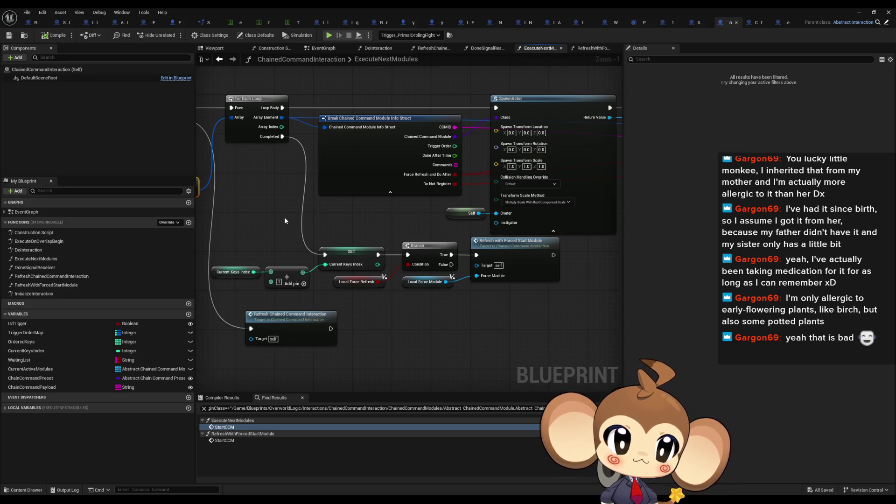
double_click(309, 325)
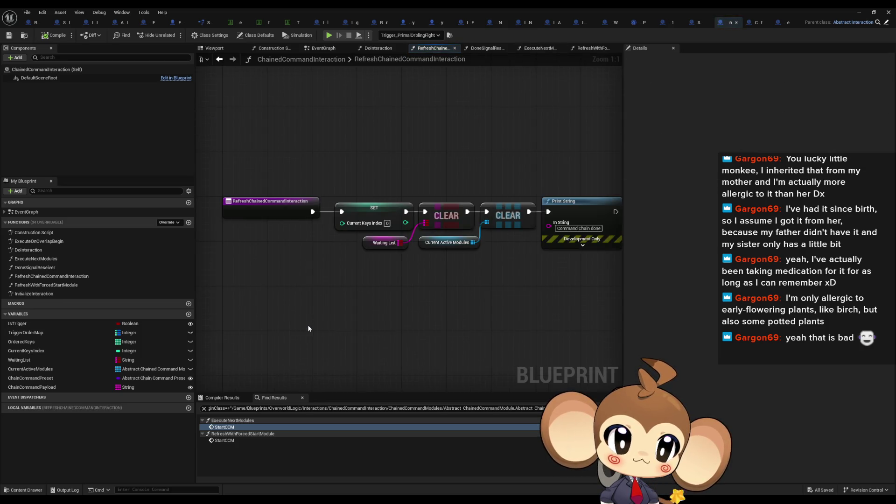
- From CCM_LevelSequence, open parent blueprint Abstract_ChainedCommandModule at its InitializeChainedCommandModule function
mouse_move(362, 294)
mouse_down()
mouse_move(330, 295)
mouse_move(422, 294)
mouse_up()
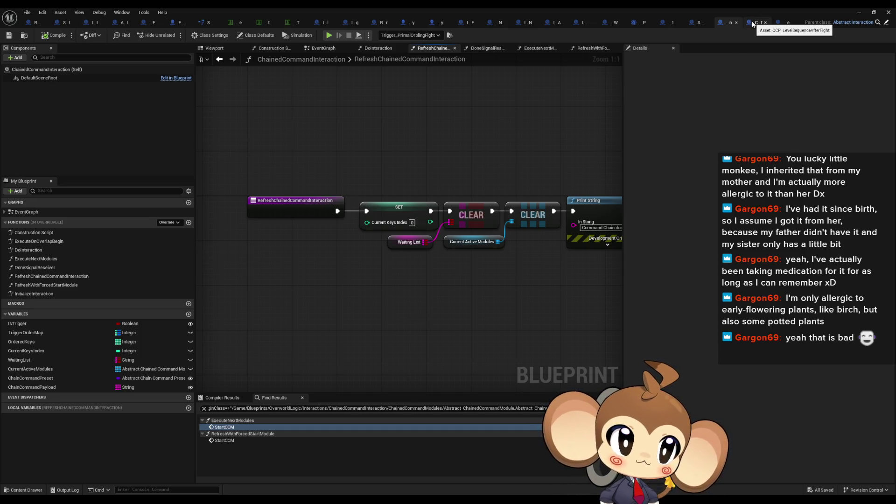
click(780, 22)
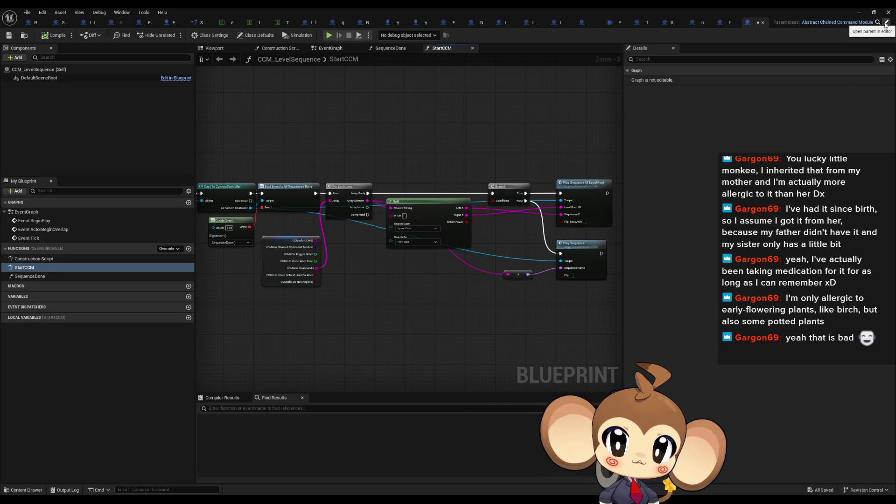
click(885, 24)
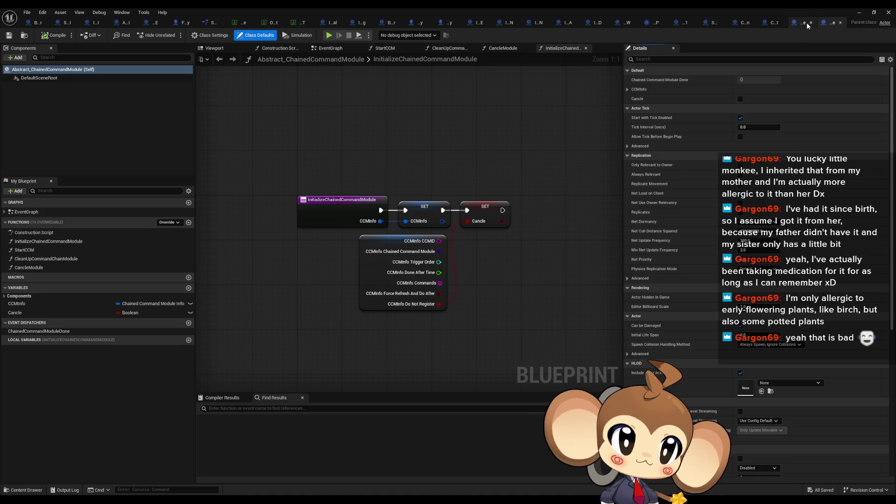
- Inspect CCM_LevelSequence's SequenceDone graph and its Call Chained Command Module Done node, then return to ChainedCommandInteraction
click(798, 23)
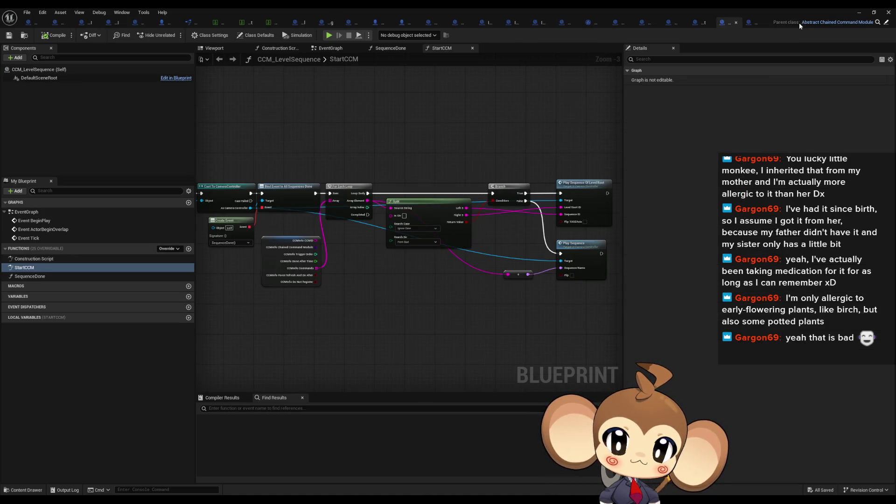
double_click(44, 277)
drag(509, 177, 566, 312)
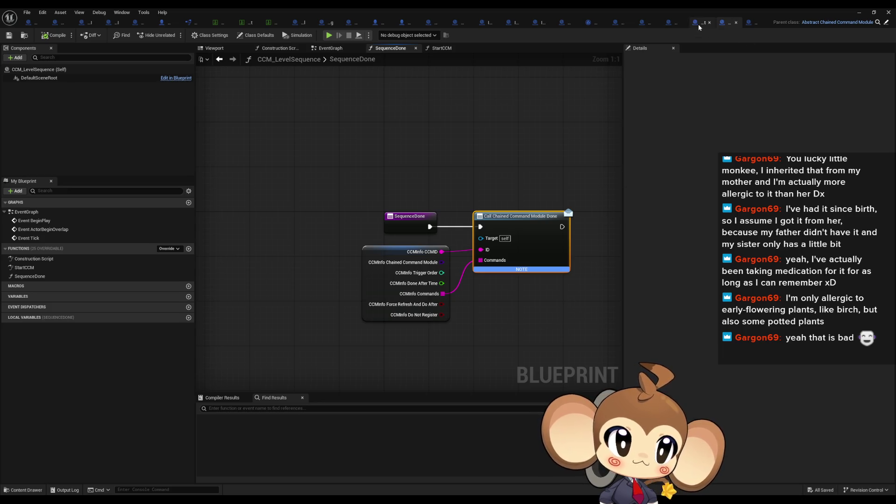
click(698, 24)
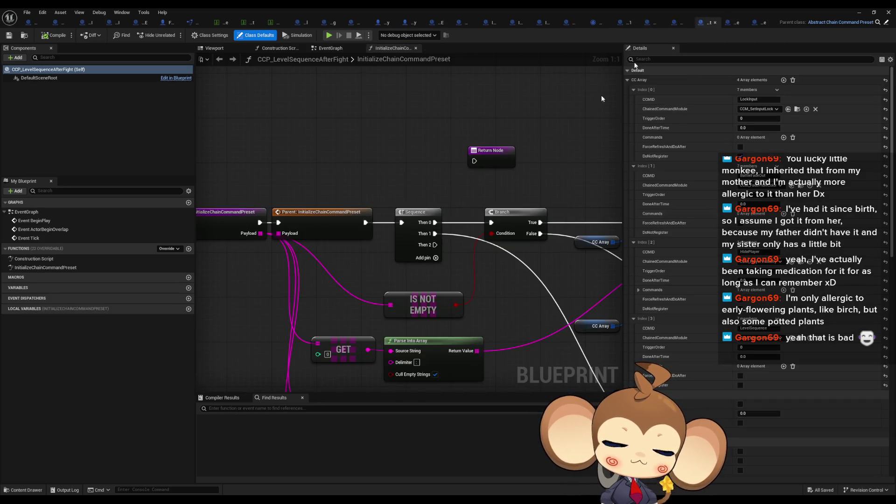
click(674, 24)
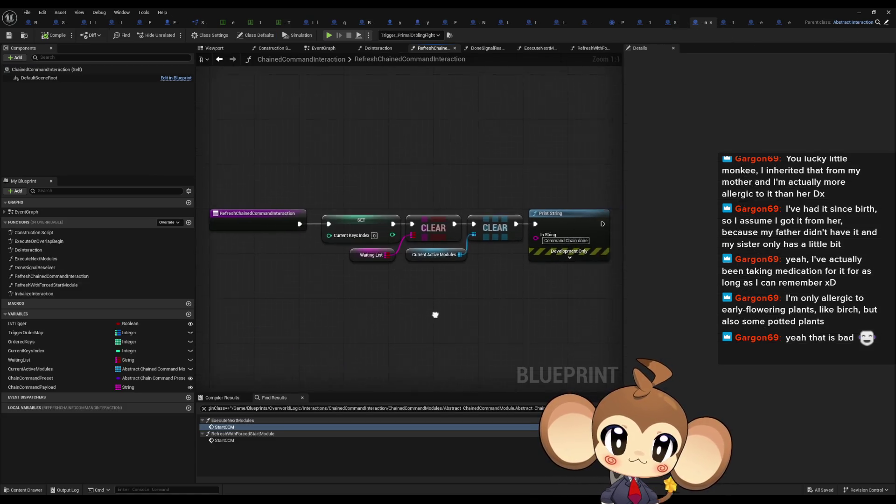
- Search 'done' in Find Results and jump between the Create Event and DoneSignalReseiver matches
drag(438, 314, 412, 322)
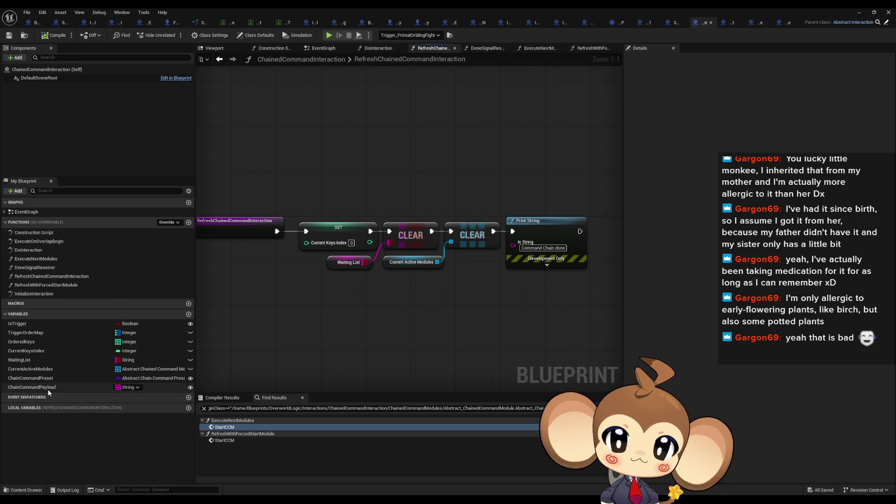
click(250, 411)
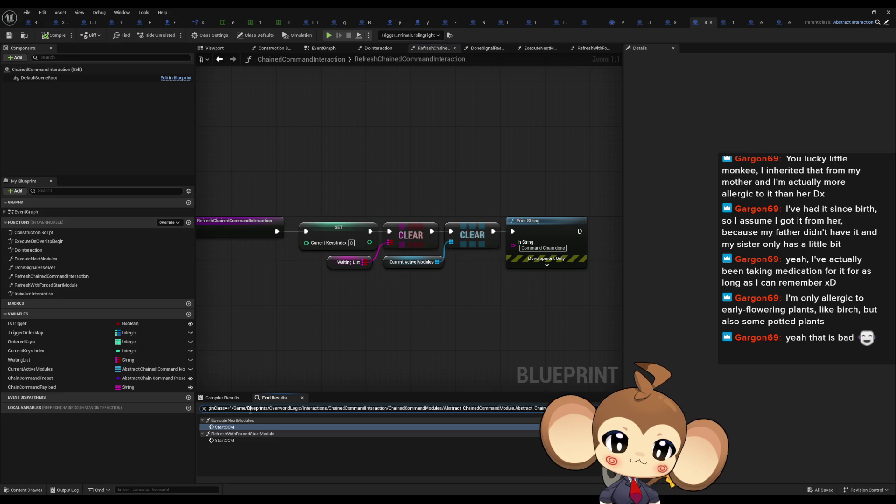
text(done)
key(Return)
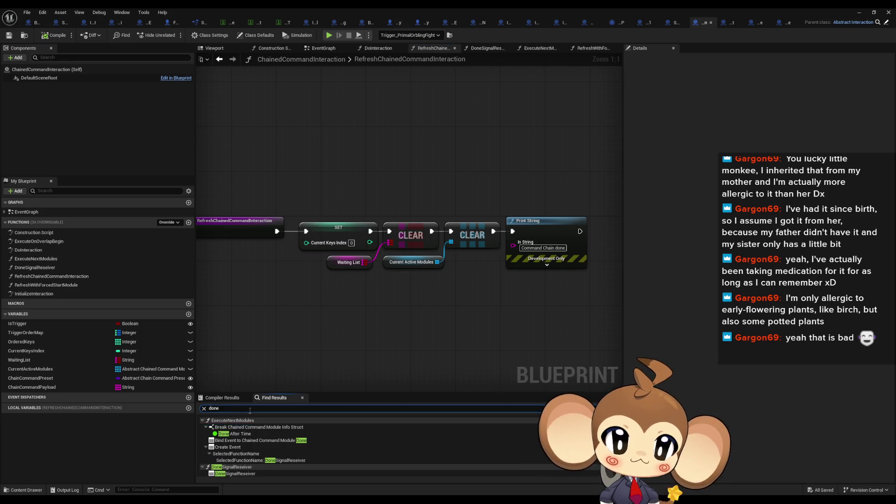
click(272, 447)
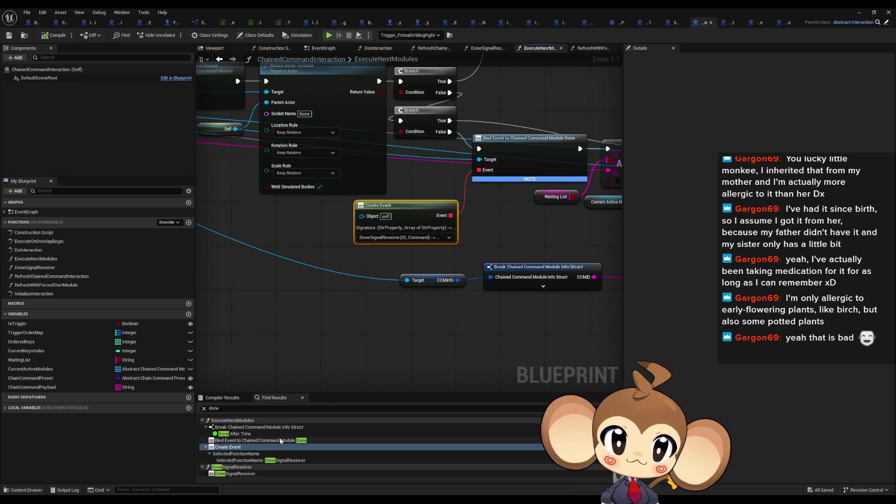
scroll(279, 438, down, 2)
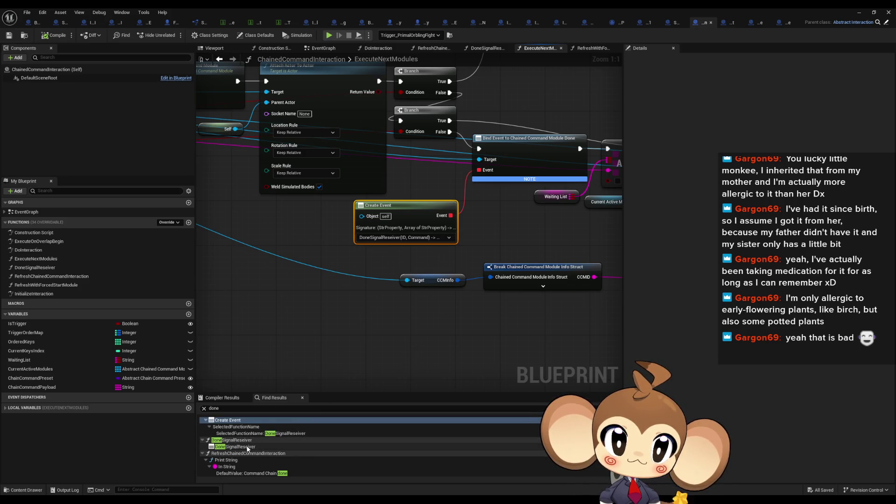
click(247, 447)
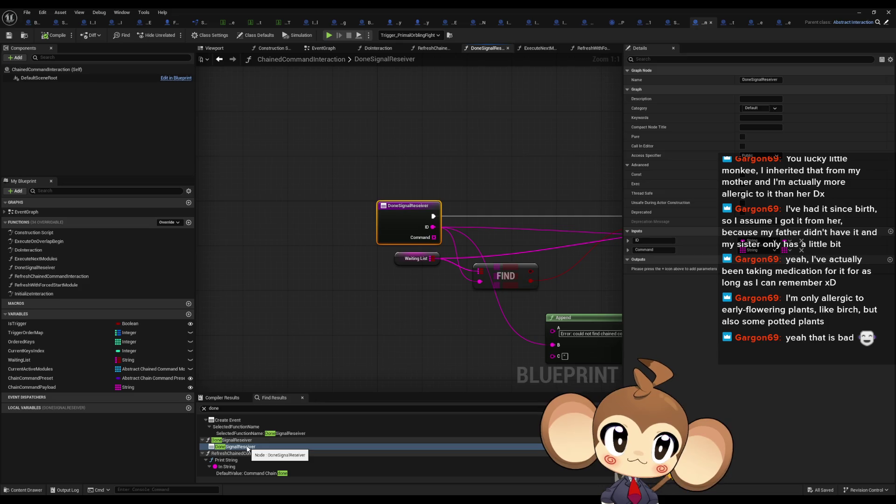
click(236, 422)
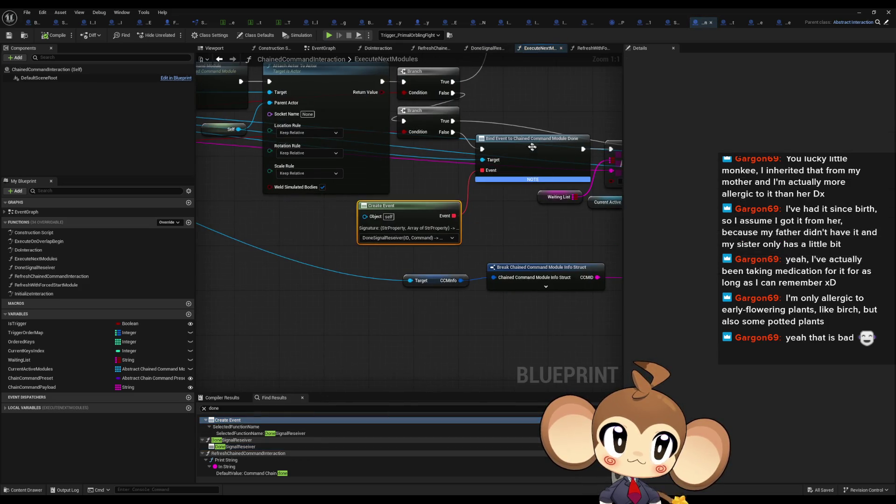
click(230, 446)
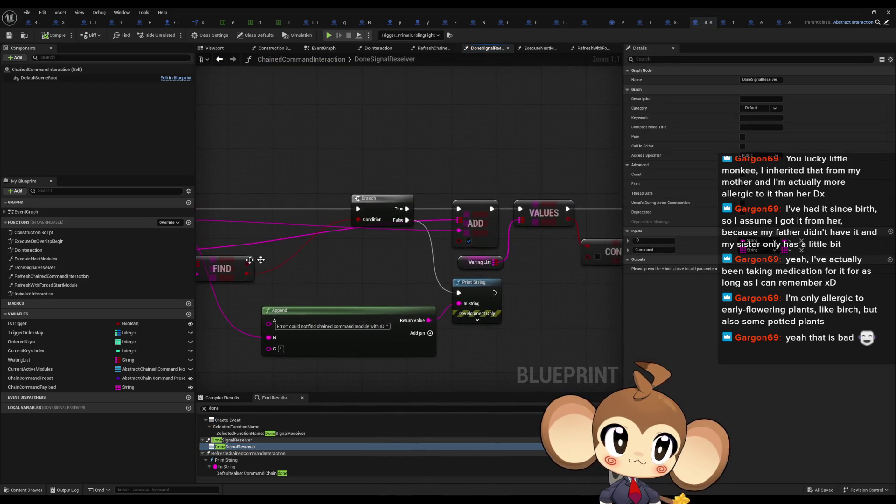
scroll(225, 261, down, 3)
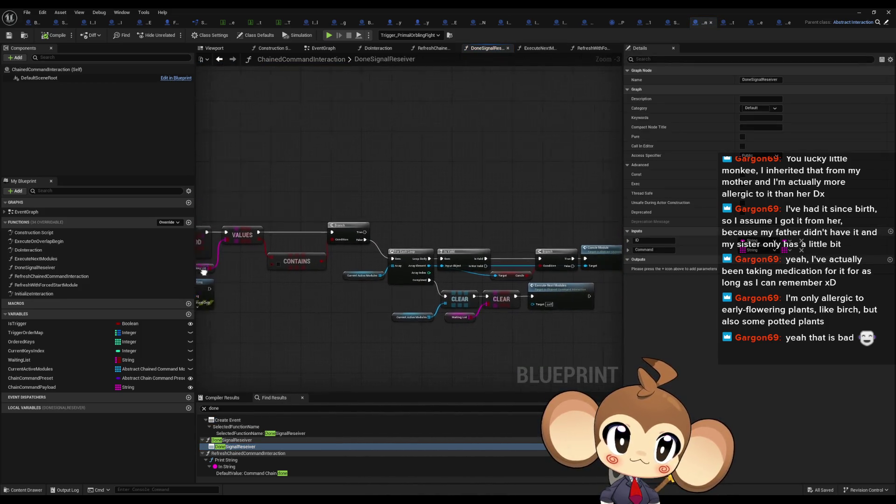
scroll(419, 290, up, 2)
scroll(418, 290, up, 1)
- Locate the Cancle Module and Execute Next Modules nodes and open the ExecuteNextModules function graph
drag(418, 290, 185, 283)
click(471, 301)
click(584, 252)
mouse_move(584, 252)
mouse_down()
mouse_move(514, 254)
mouse_move(653, 237)
mouse_up()
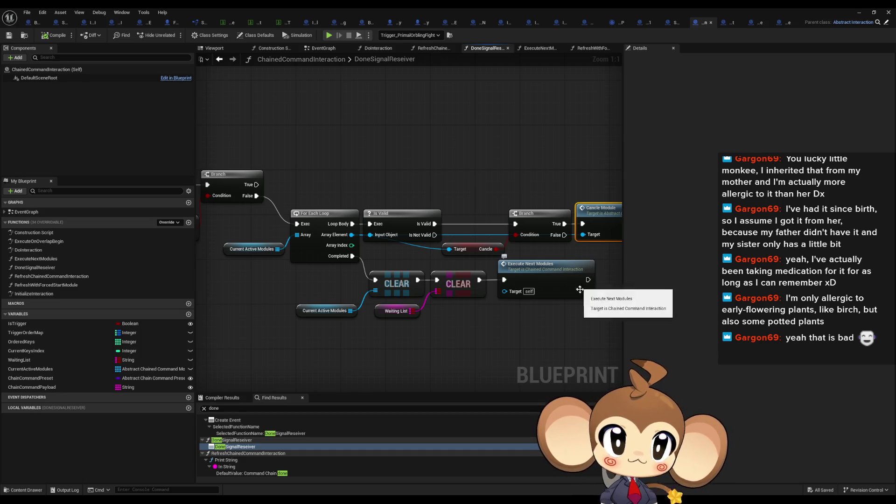
click(589, 273)
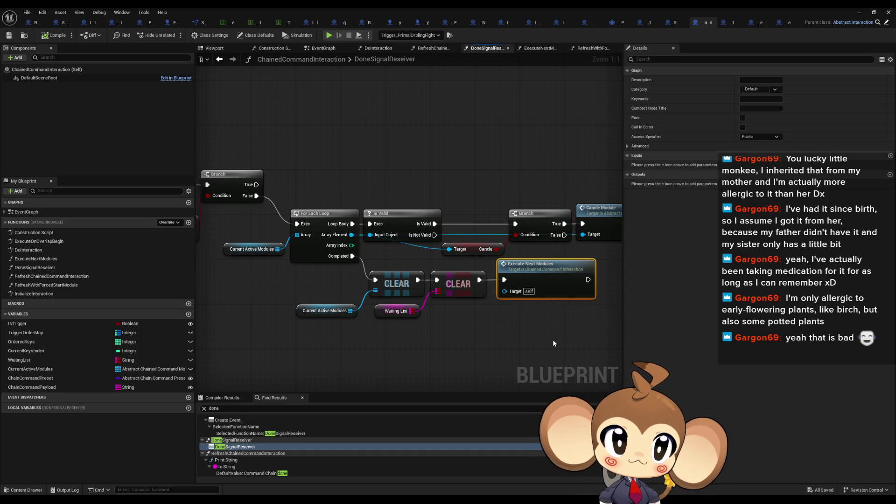
double_click(537, 269)
scroll(395, 313, down, 4)
drag(395, 313, 617, 311)
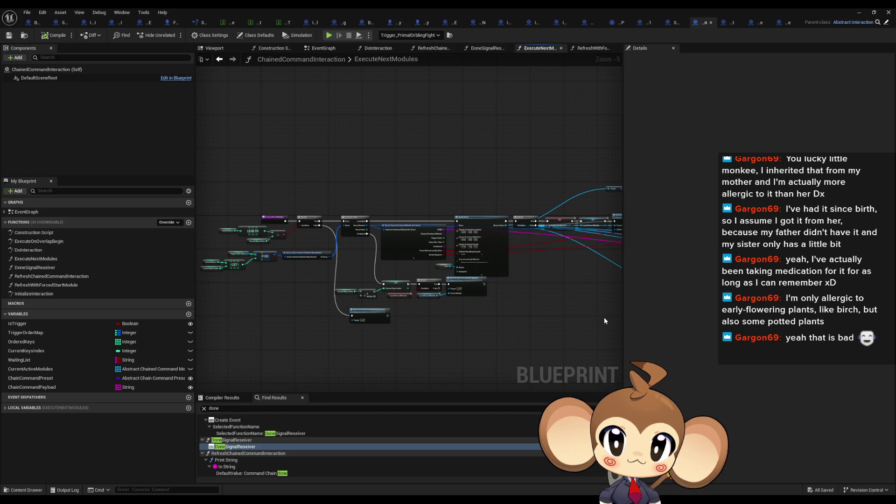
scroll(394, 304, up, 4)
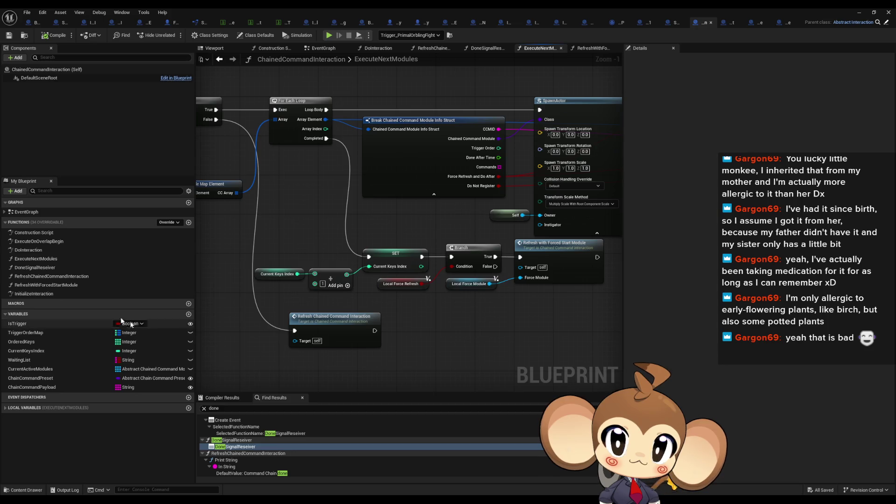
double_click(57, 252)
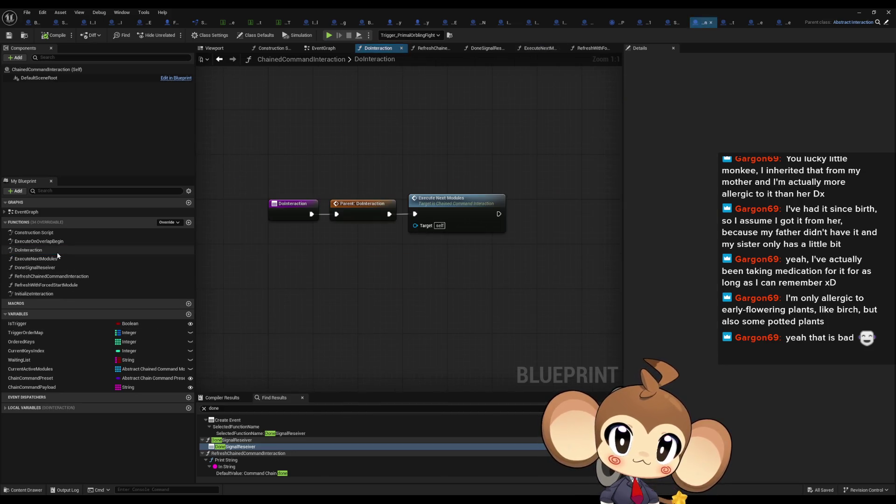
key(alt+Left)
scroll(485, 241, down, 4)
scroll(485, 241, up, 6)
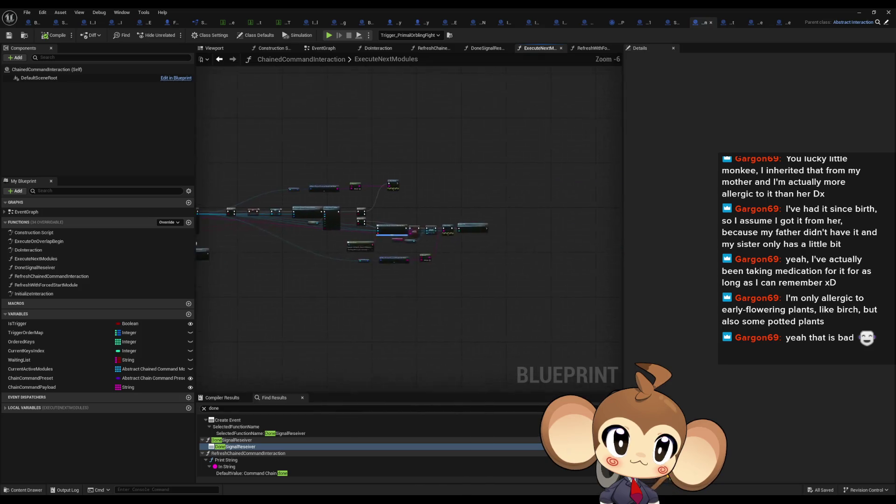
scroll(400, 215, down, 3)
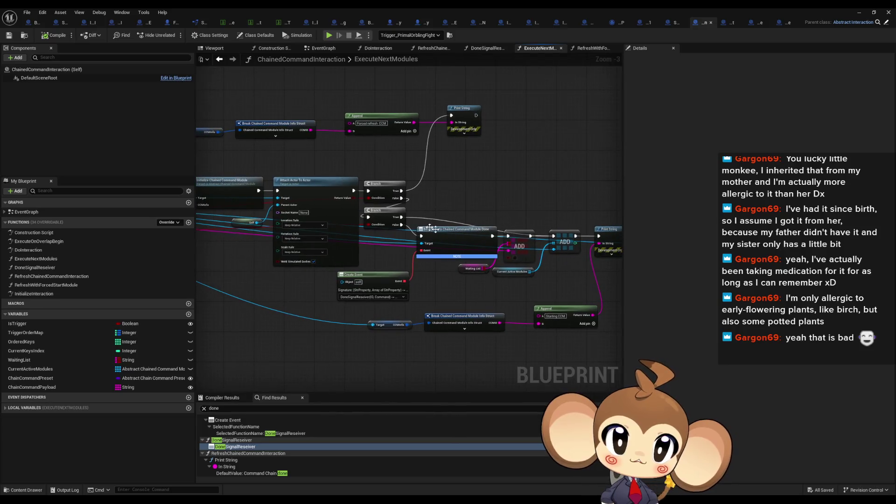
click(364, 219)
scroll(359, 222, up, 3)
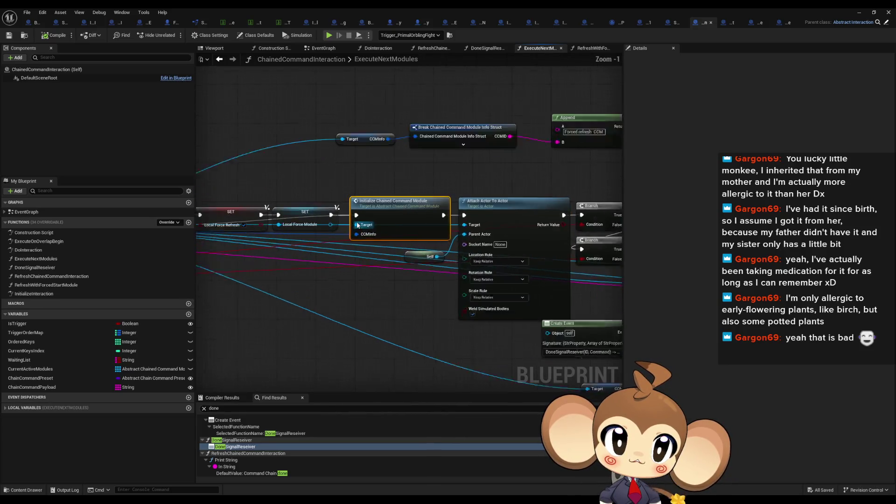
drag(368, 224, 583, 243)
scroll(581, 244, down, 1)
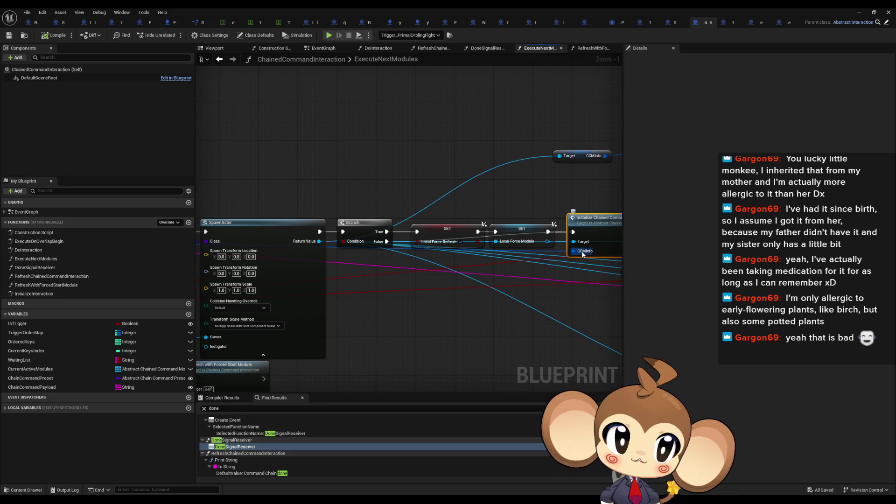
scroll(582, 252, down, 2)
scroll(582, 255, down, 1)
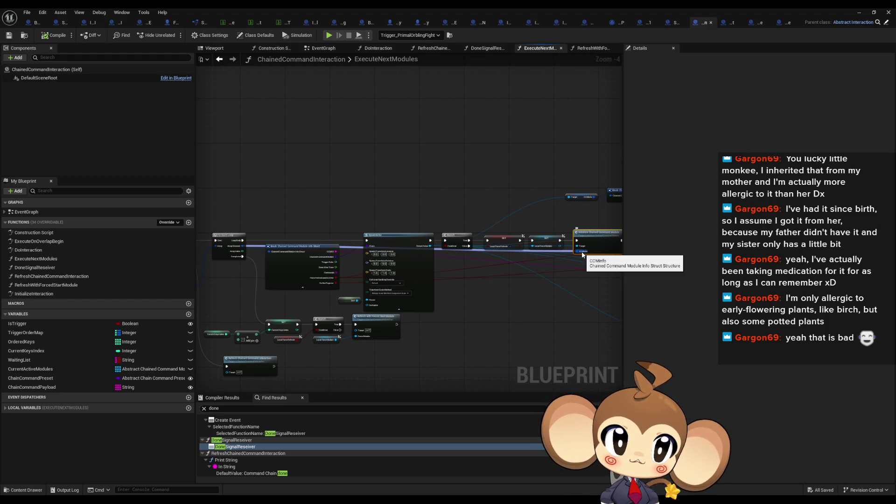
scroll(583, 255, up, 3)
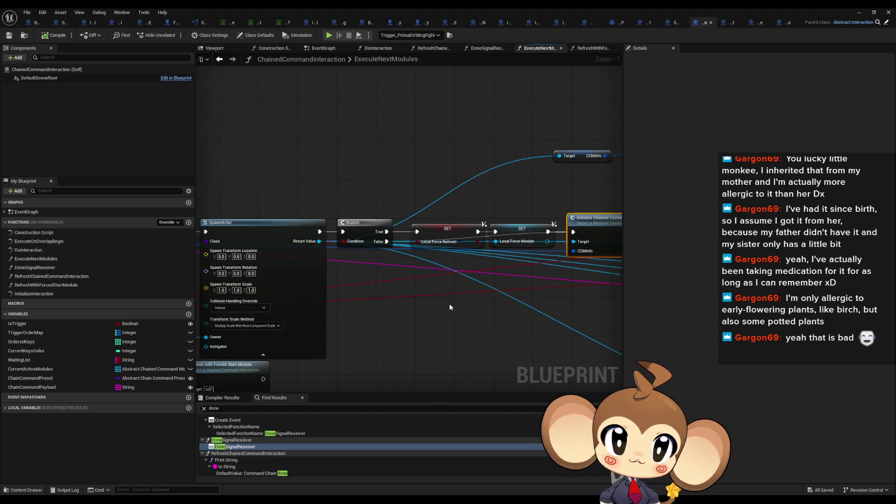
mouse_move(444, 304)
mouse_down()
mouse_move(446, 296)
mouse_move(277, 290)
mouse_move(296, 282)
mouse_up()
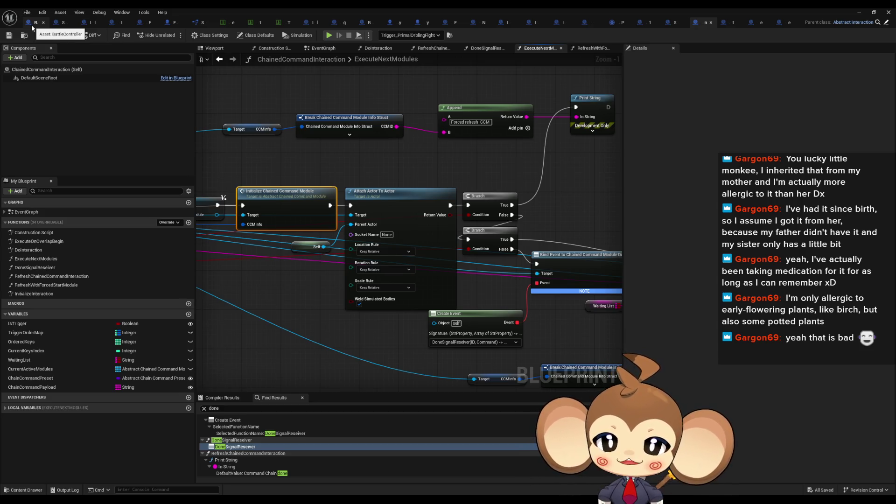
scroll(357, 268, down, 2)
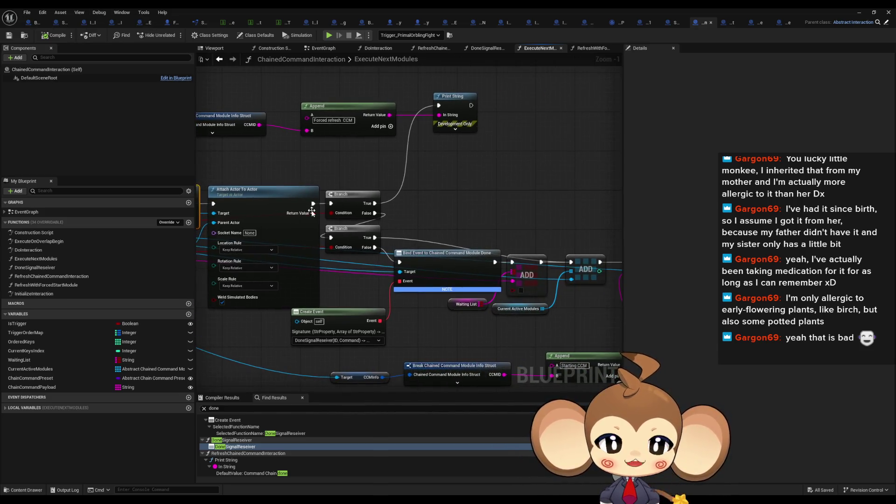
drag(358, 268, 295, 254)
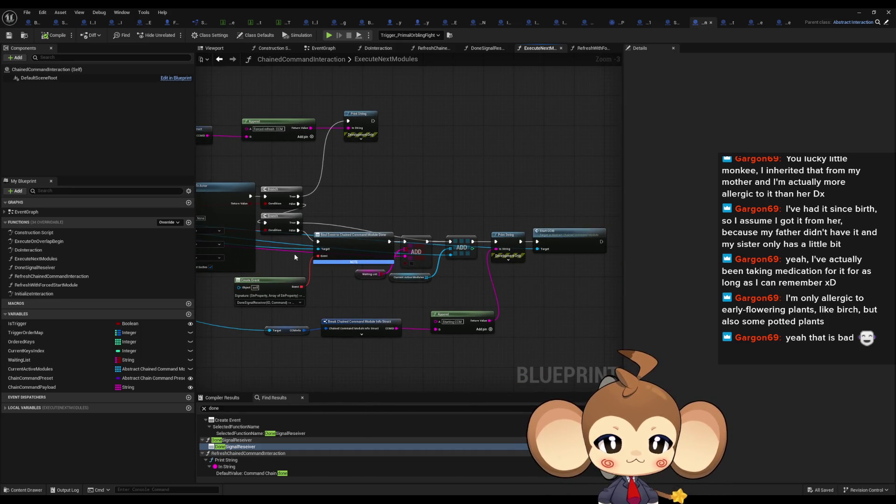
drag(294, 253, 482, 256)
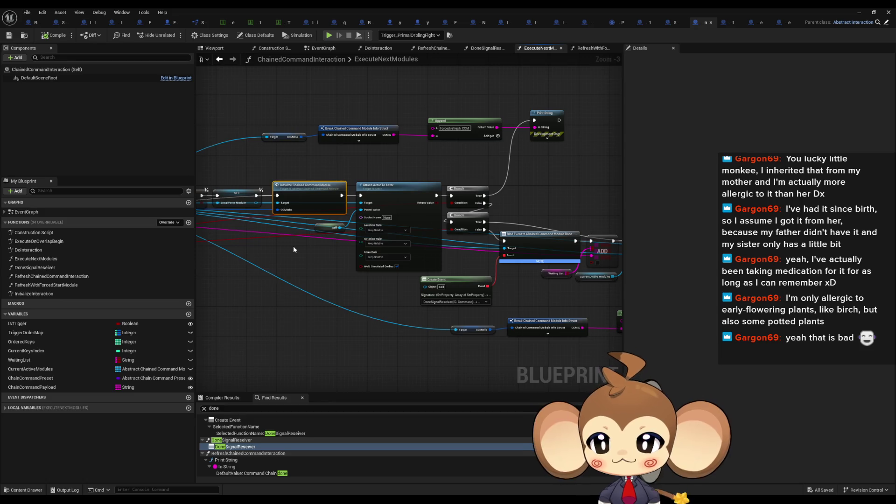
drag(292, 264, 369, 246)
drag(373, 242, 438, 259)
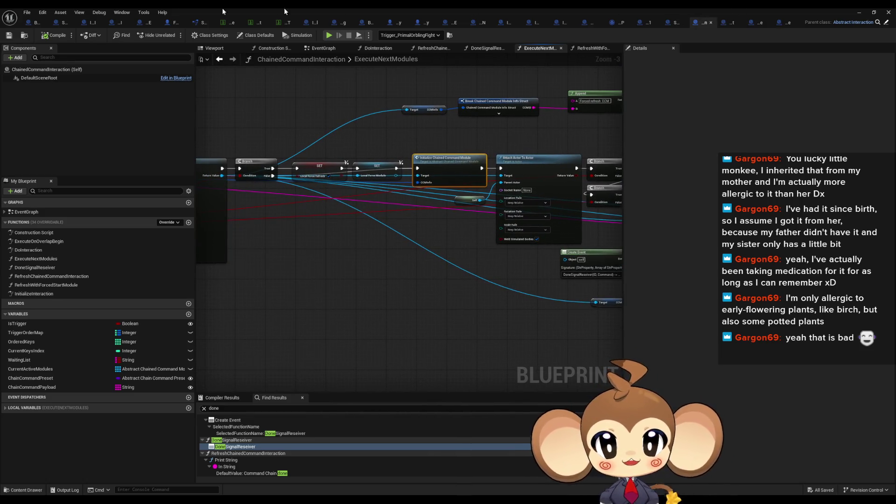
- Review the SpawnActor, Initialize Interaction, Do Interaction and Destroy Actor nodes in BattleController's CleanupAfterRewardUI
click(30, 23)
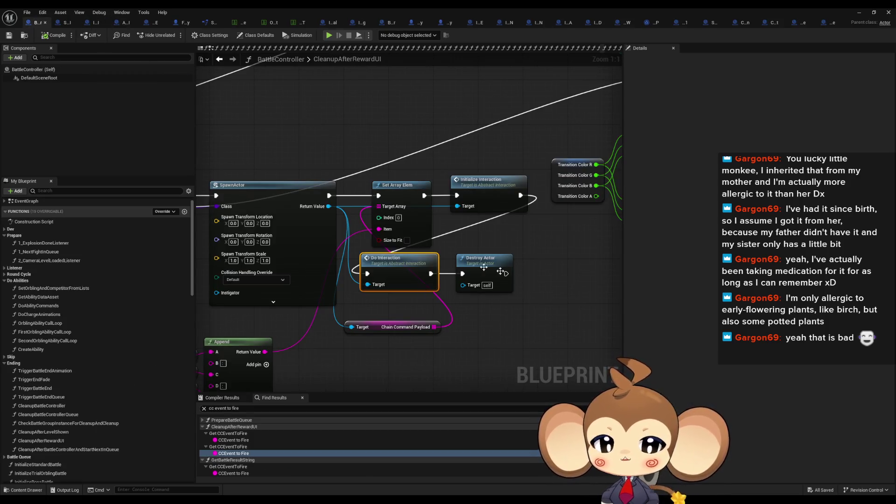
click(469, 289)
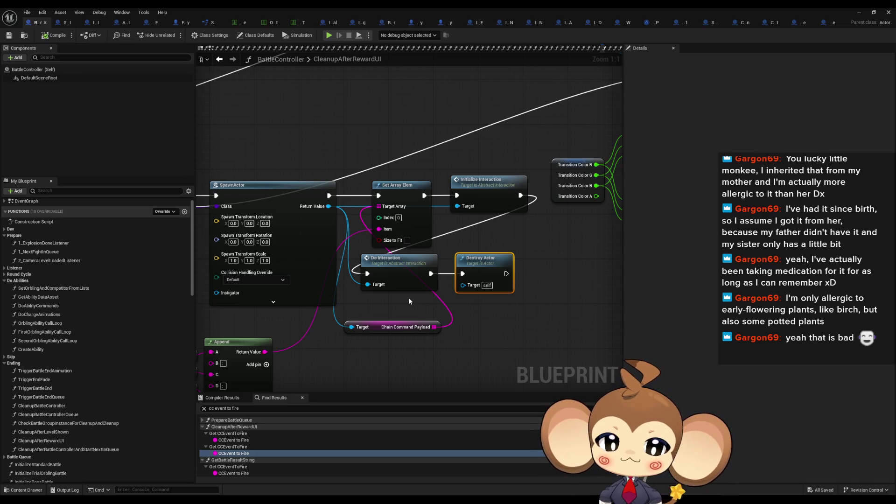
click(390, 304)
drag(390, 305, 423, 275)
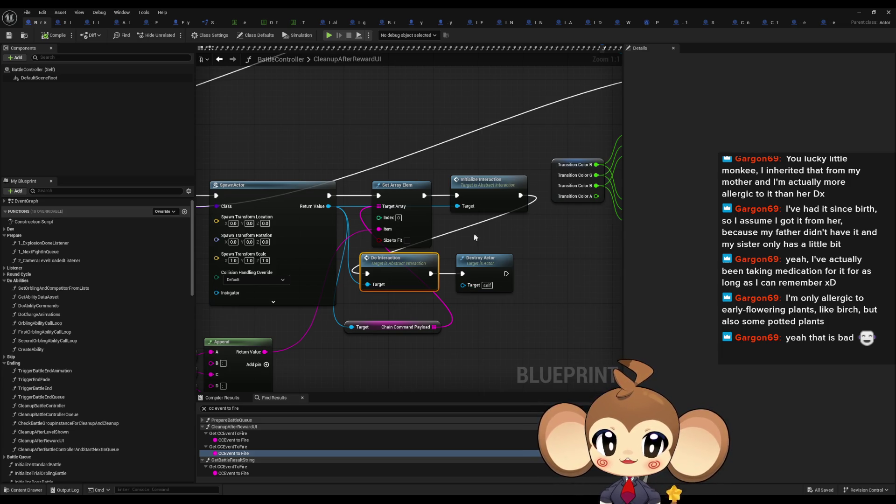
drag(469, 241, 490, 208)
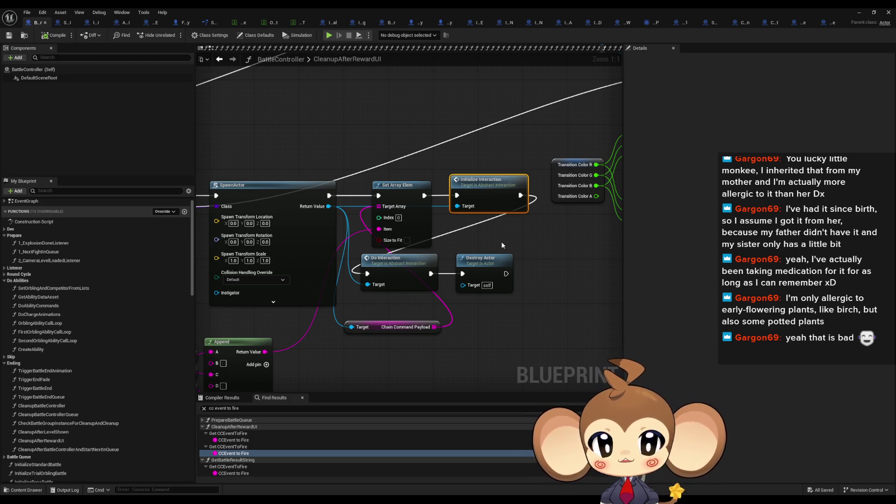
click(311, 221)
drag(311, 220, 578, 200)
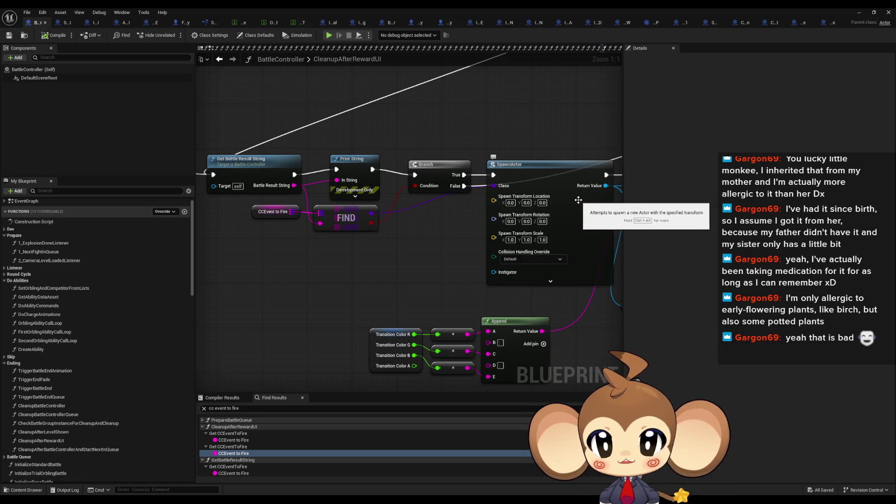
mouse_move(579, 200)
mouse_down()
mouse_move(526, 225)
mouse_move(343, 227)
mouse_move(550, 228)
mouse_up()
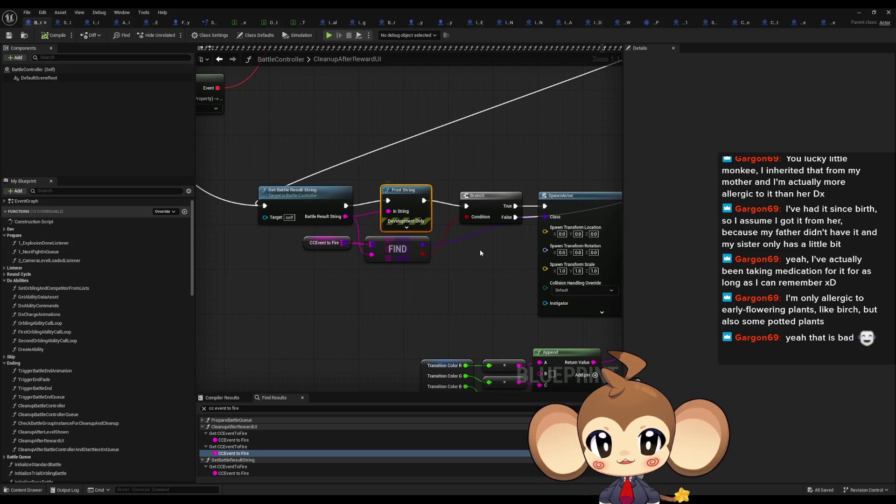
- Delete the Print String node so Get Battle Result String leads straight into Branch
mouse_move(345, 206)
mouse_down()
mouse_move(478, 212)
mouse_move(468, 207)
mouse_up()
key(Delete)
drag(467, 276, 247, 240)
- Open Abstract_Interaction's DoInteraction function from the Do Interaction node
click(560, 168)
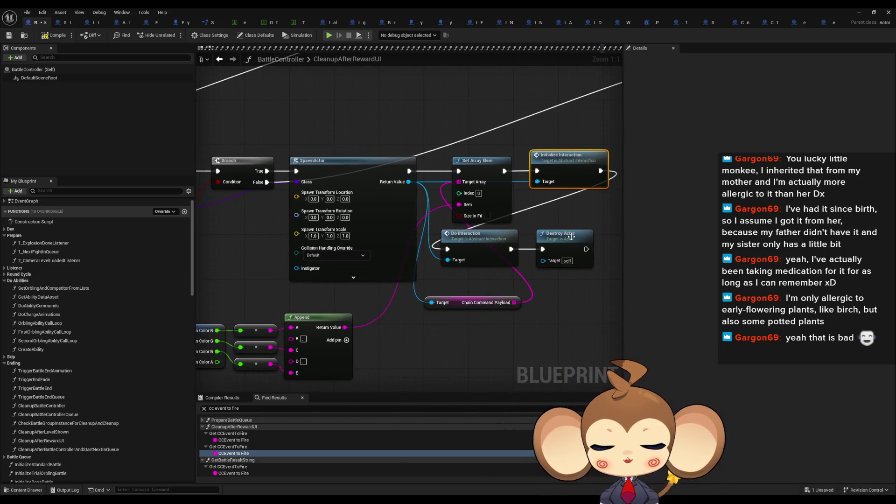
drag(566, 238, 468, 243)
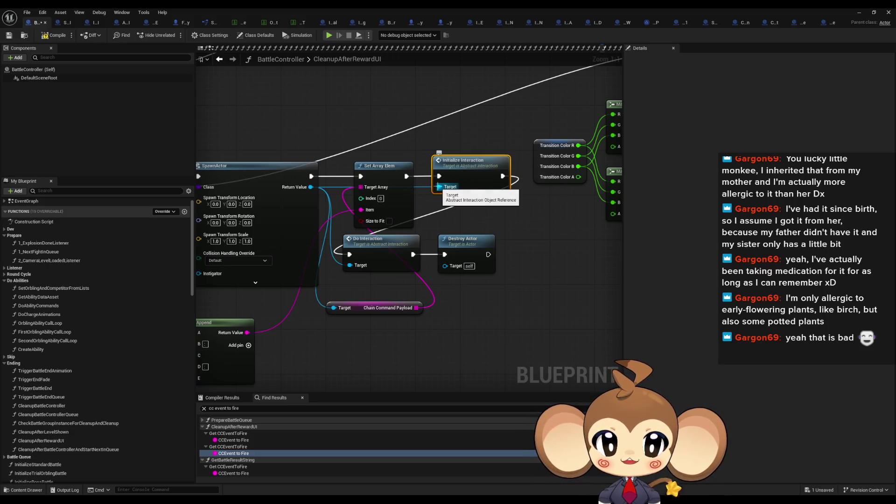
drag(295, 202, 345, 202)
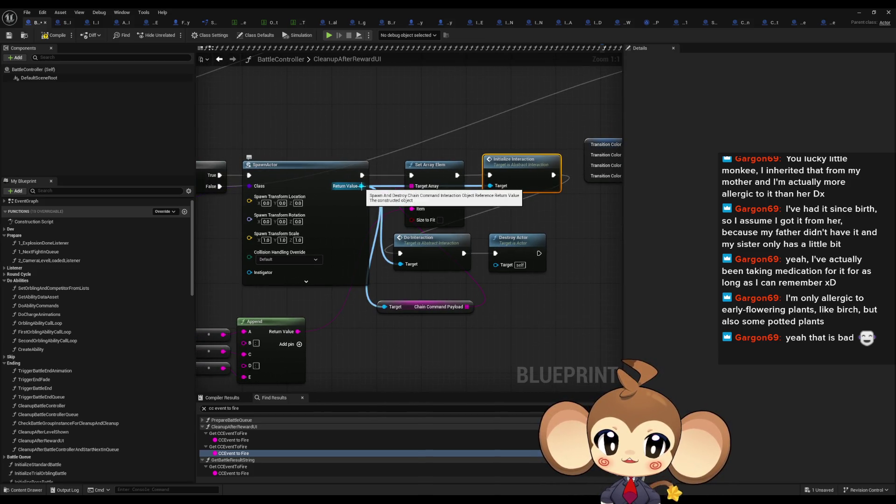
click(461, 269)
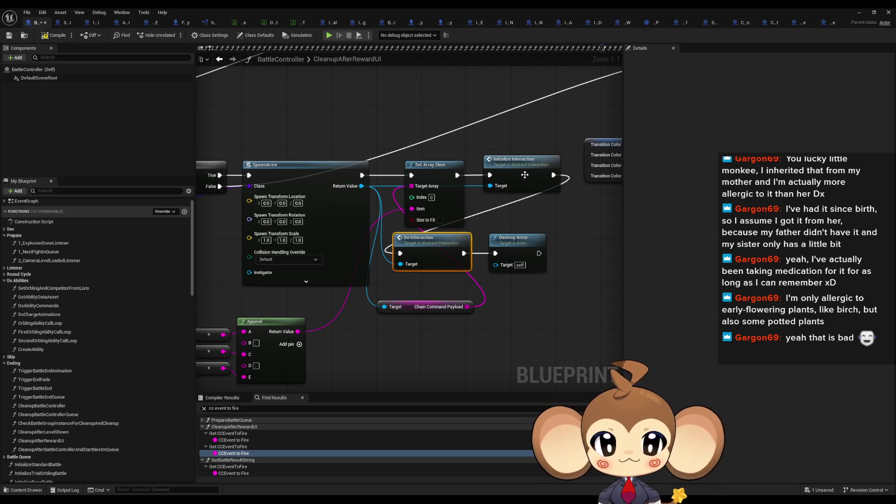
drag(435, 248, 416, 264)
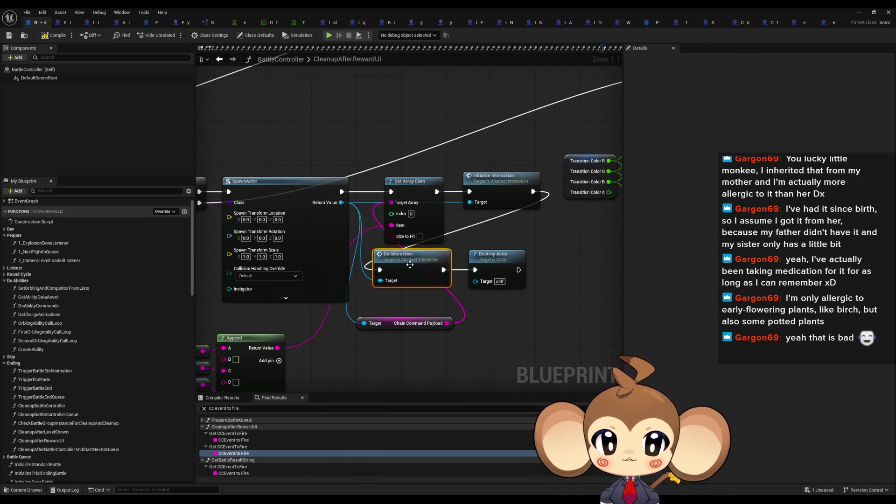
double_click(409, 265)
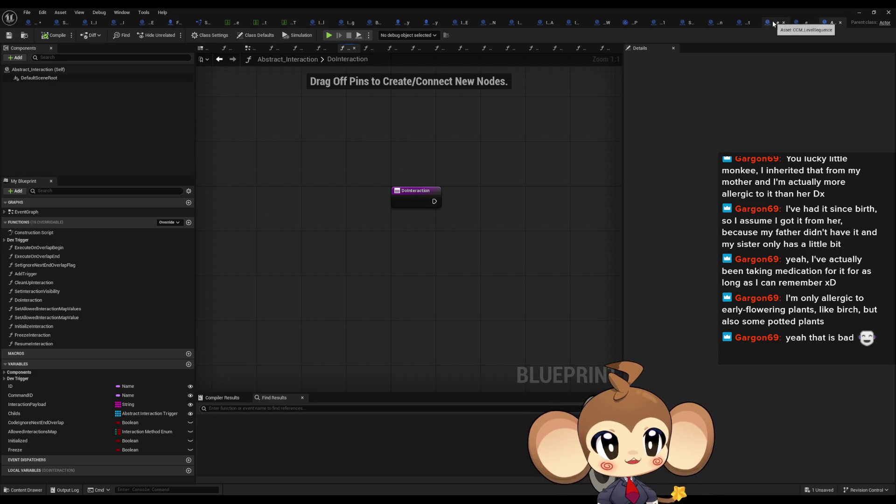
- Open the InitializeInteraction function from BattleController's Initialize Interaction node
click(719, 22)
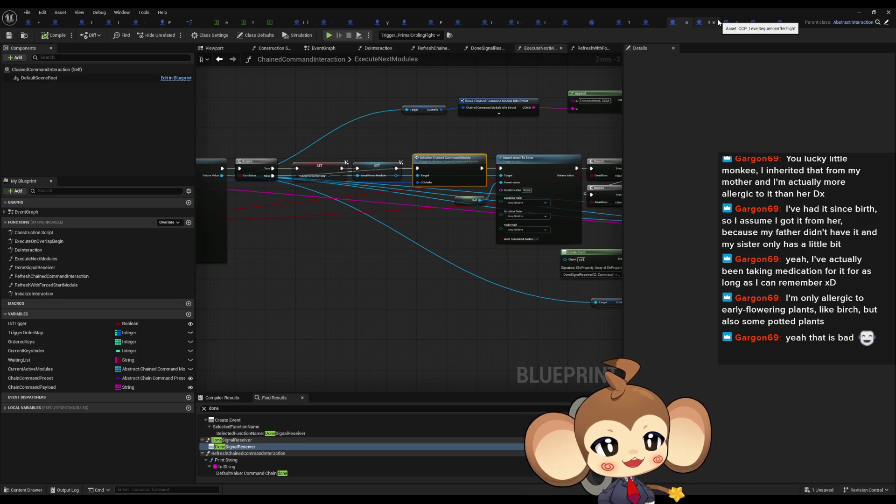
click(778, 22)
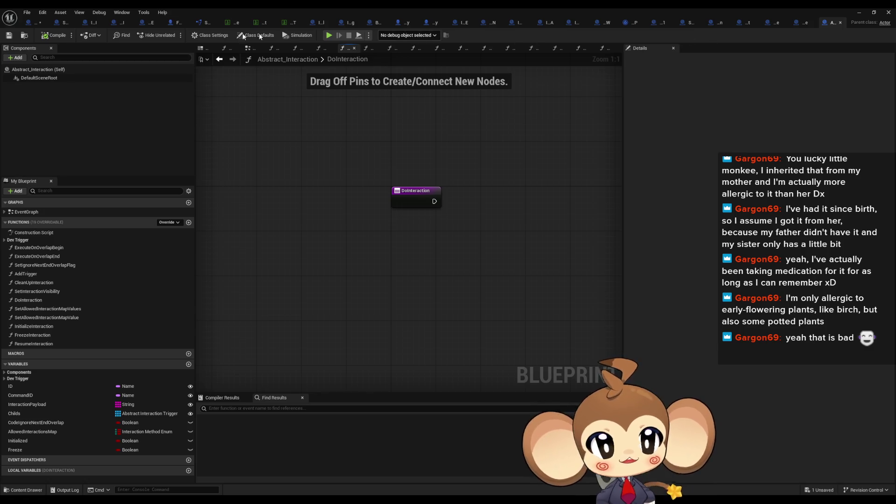
click(35, 22)
click(490, 177)
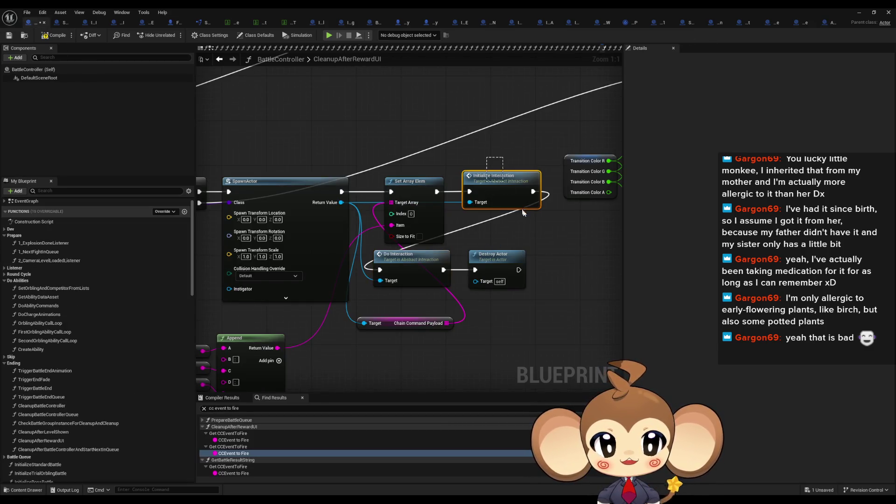
double_click(500, 182)
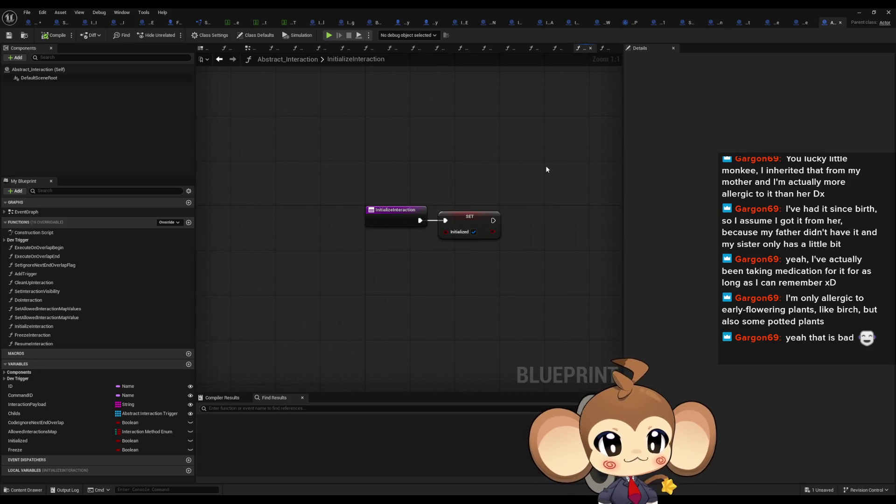
- Add a Boolean input named ShouldBeDestroyedAfterInteraction to the function's entry node
click(391, 221)
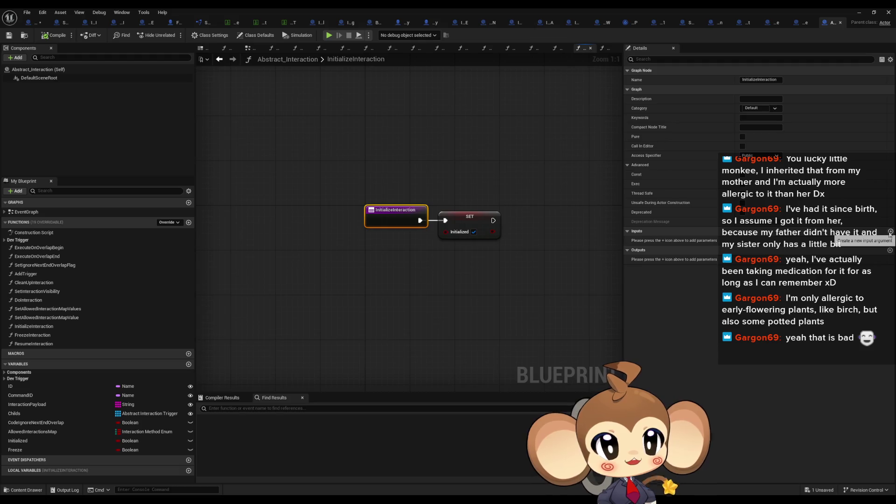
click(890, 232)
click(665, 240)
text(ShouldBeDestroyed)
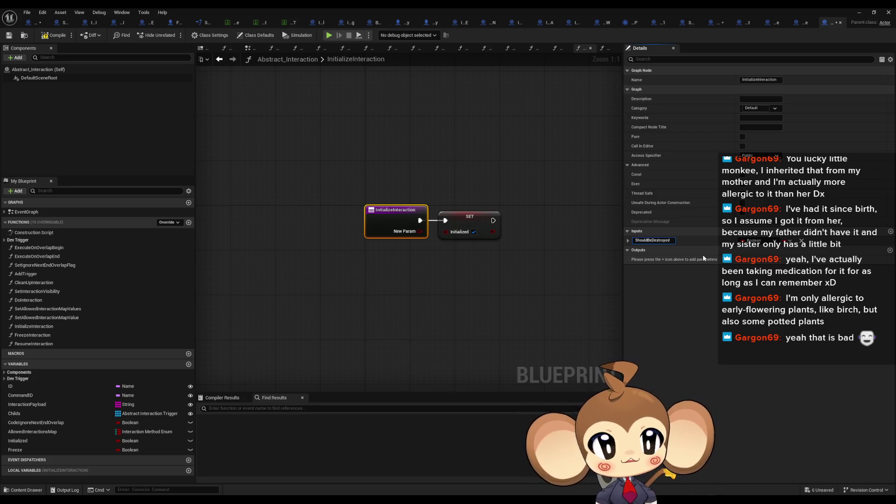
text(After)
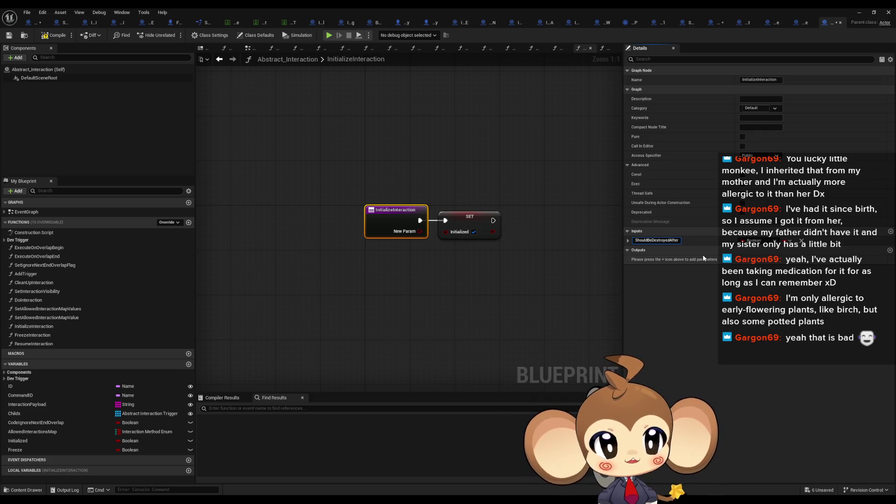
text(Interac)
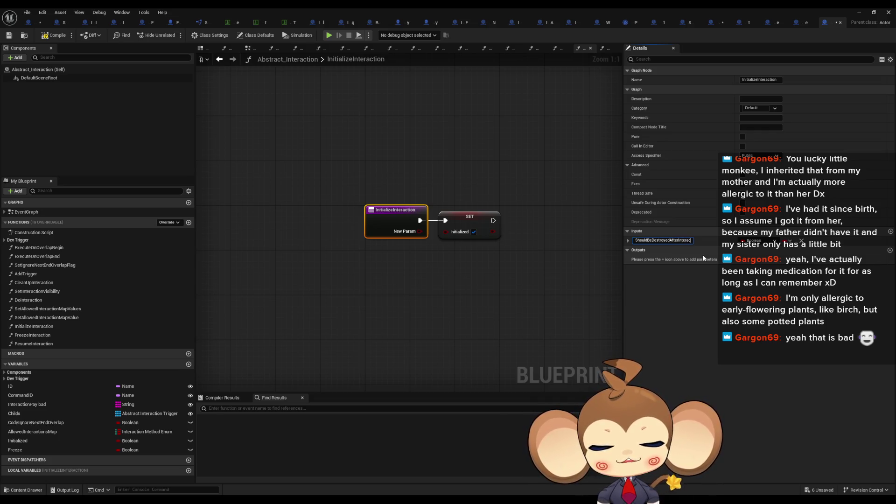
text(tion)
key(Return)
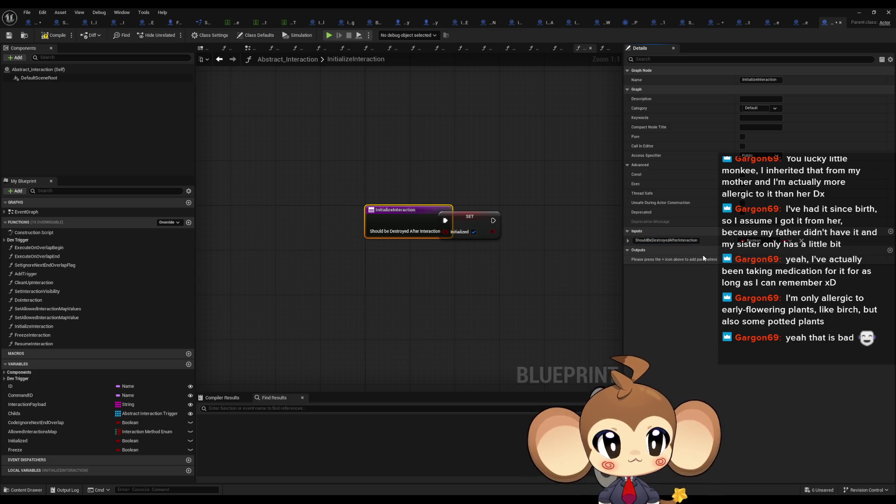
- Promote the new ShouldBeDestroyedAfterInteraction input to a variable
mouse_move(464, 220)
mouse_down()
mouse_move(513, 217)
mouse_move(486, 251)
mouse_move(391, 238)
mouse_move(408, 235)
mouse_move(416, 264)
mouse_up()
text(s)
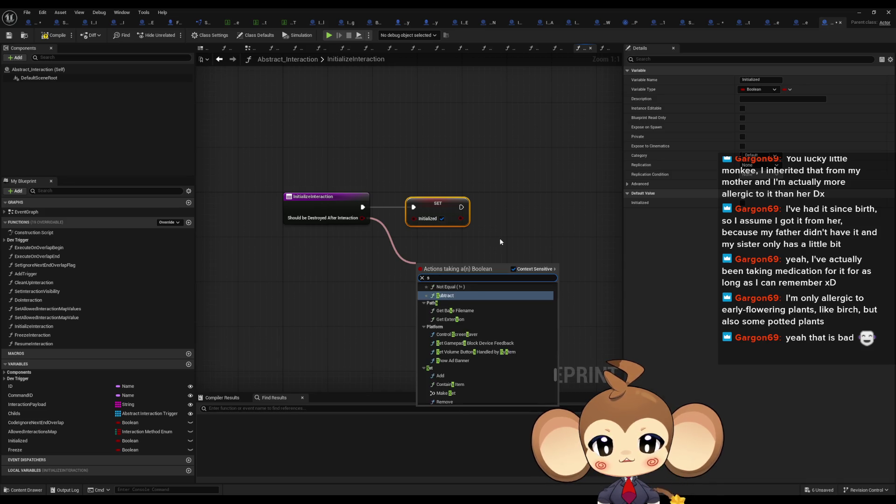
key(BackSpace)
text(pr)
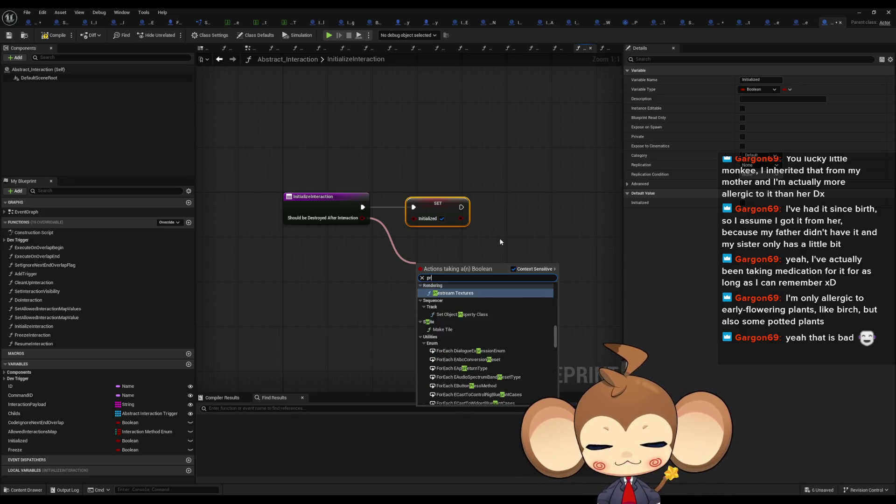
text(o var)
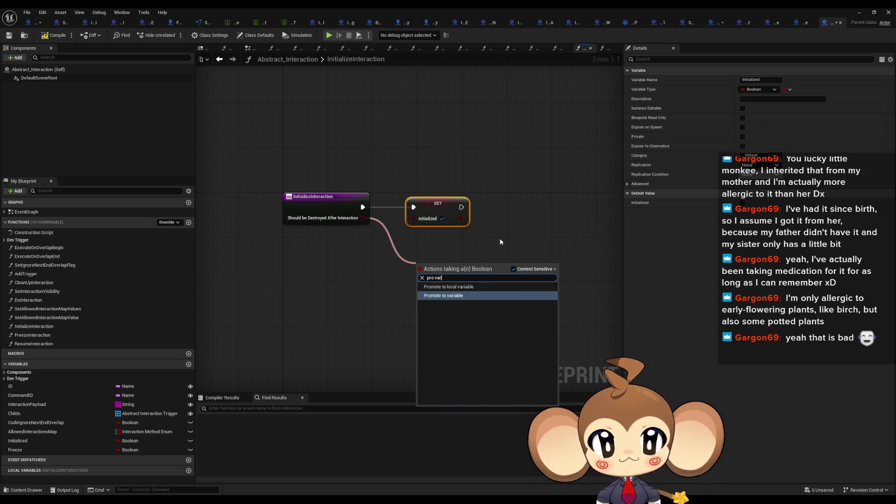
key(Return)
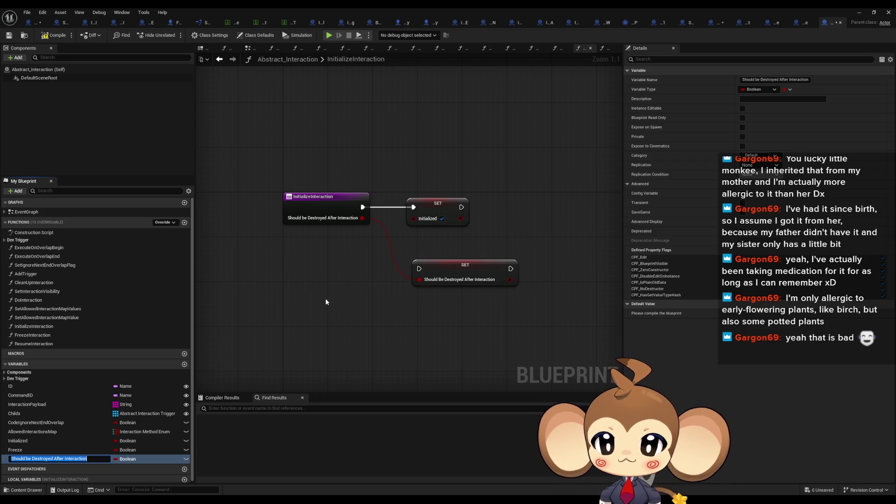
- Rename the variable ShouldBeDestroyedAfterInteraction and chain its SET after the Initialized SET
key(End)
key(Left)
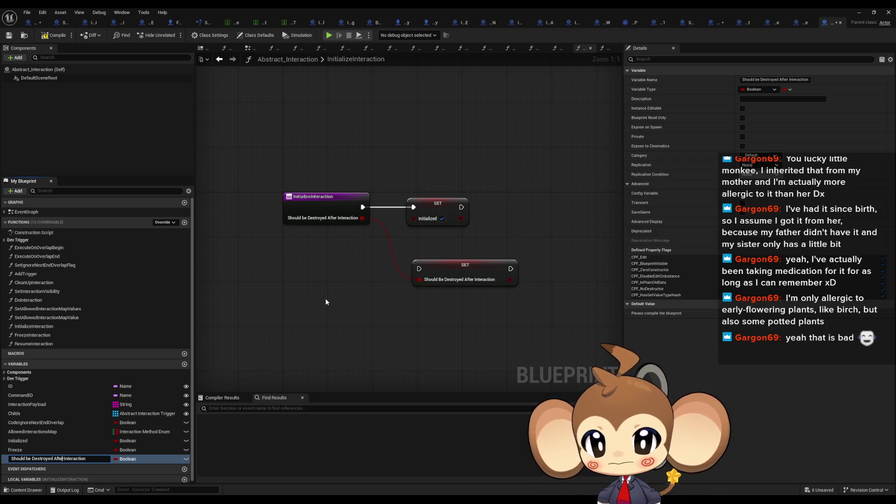
key(Left)
key(BackSpace)
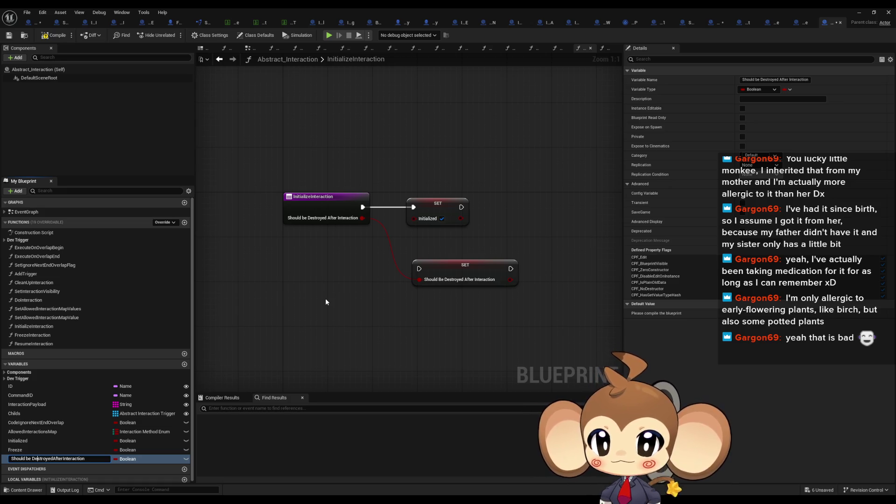
key(BackSpace)
key(BackSpace)
key(BackSpace)
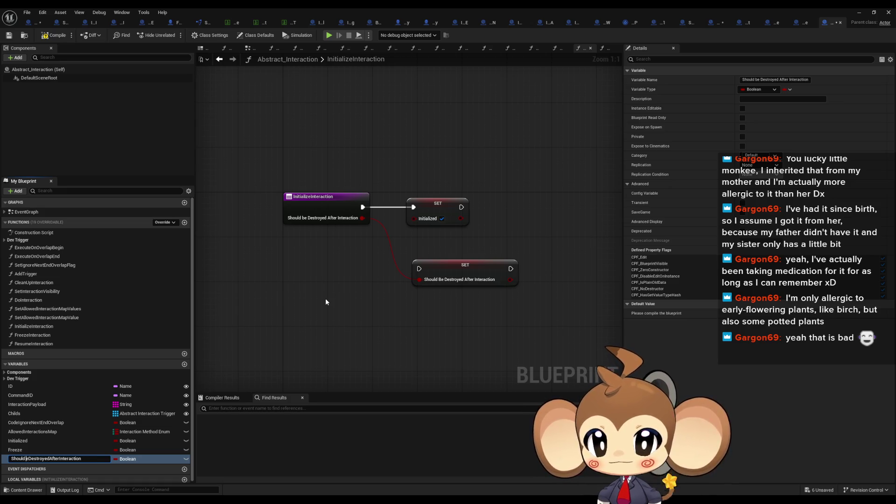
text(B)
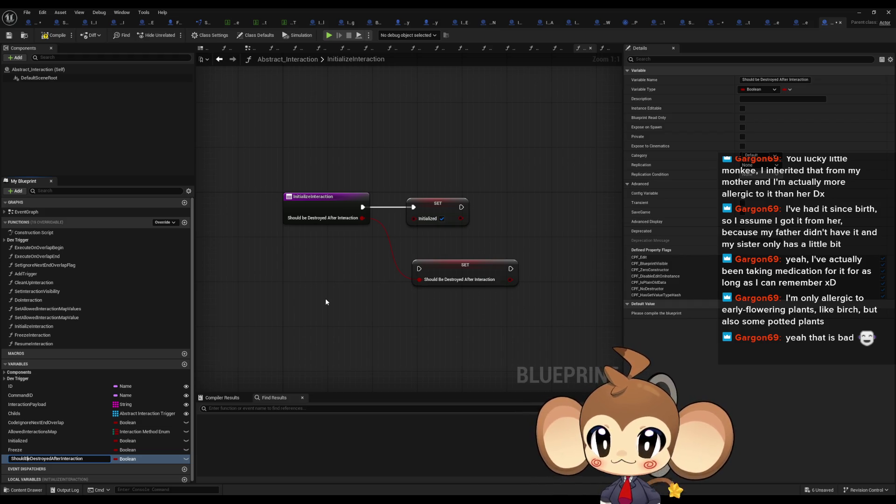
key(Return)
drag(419, 268, 461, 206)
mouse_move(480, 265)
mouse_down()
mouse_move(519, 248)
mouse_move(535, 200)
mouse_up()
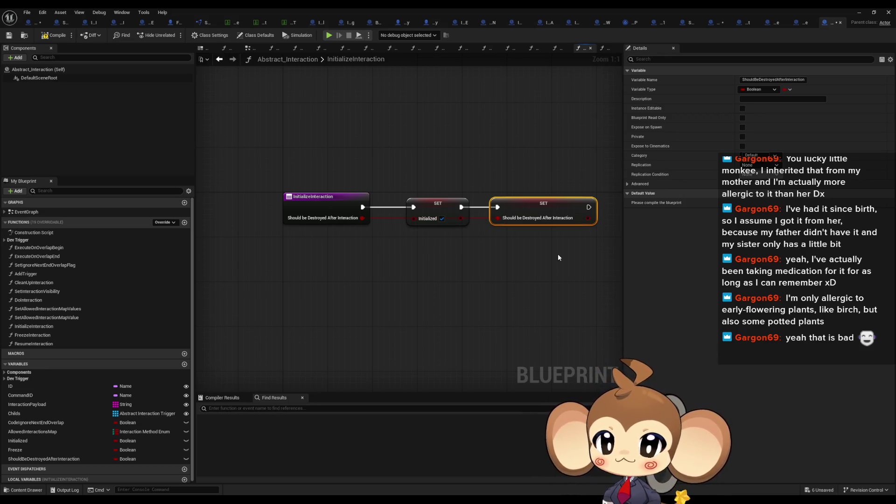
double_click(45, 300)
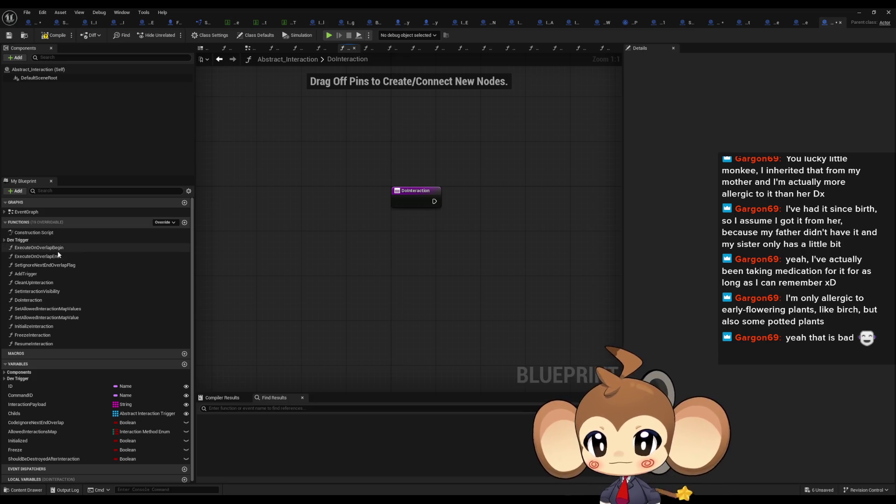
click(39, 460)
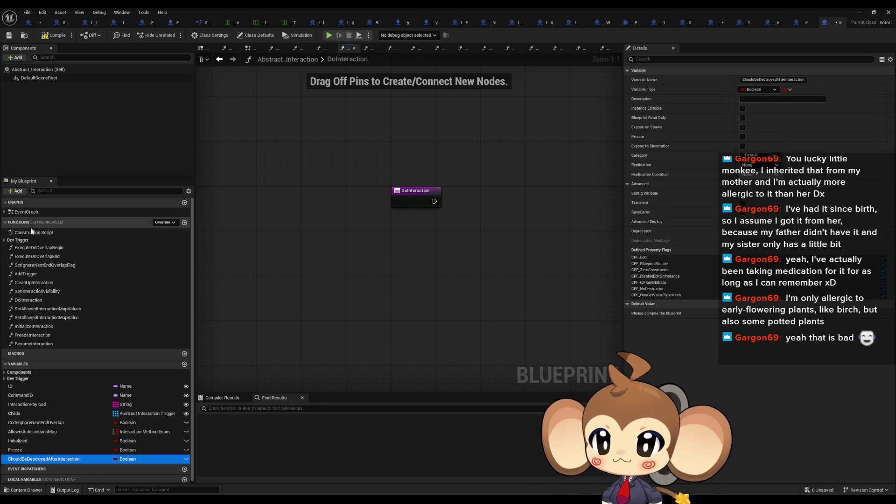
double_click(37, 329)
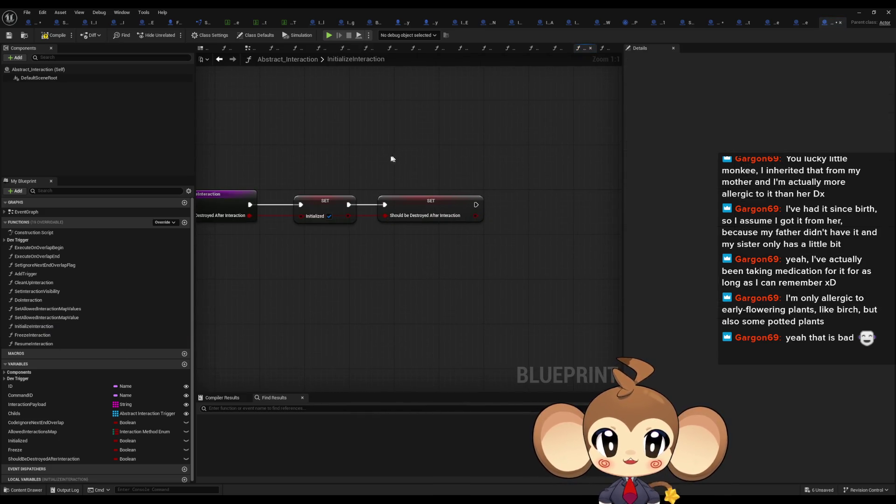
- Add a comment noting the destroy flag is implemented only in chain command for now
key(c)
text(This nee)
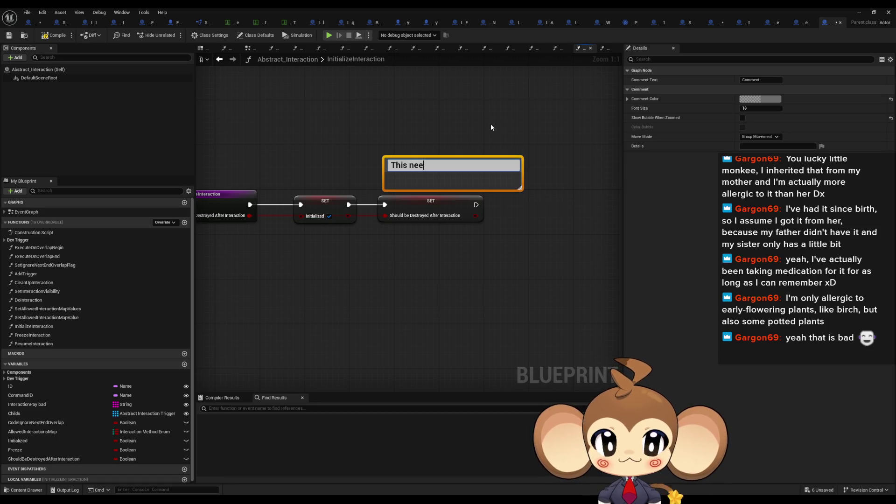
key(ctrl+a)
text(I)
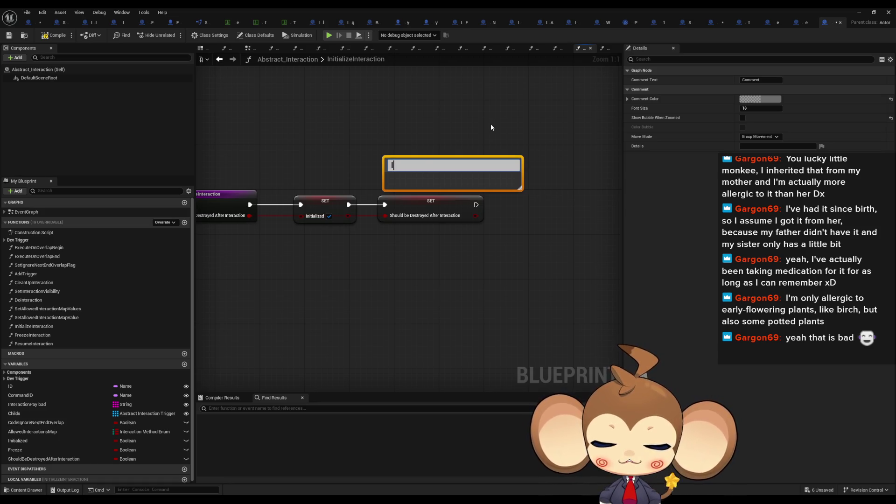
text( imple)
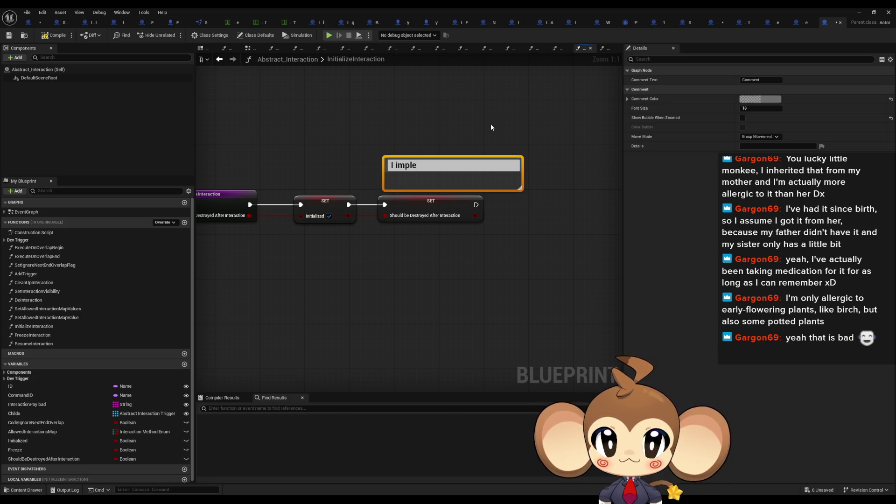
text(mented this o)
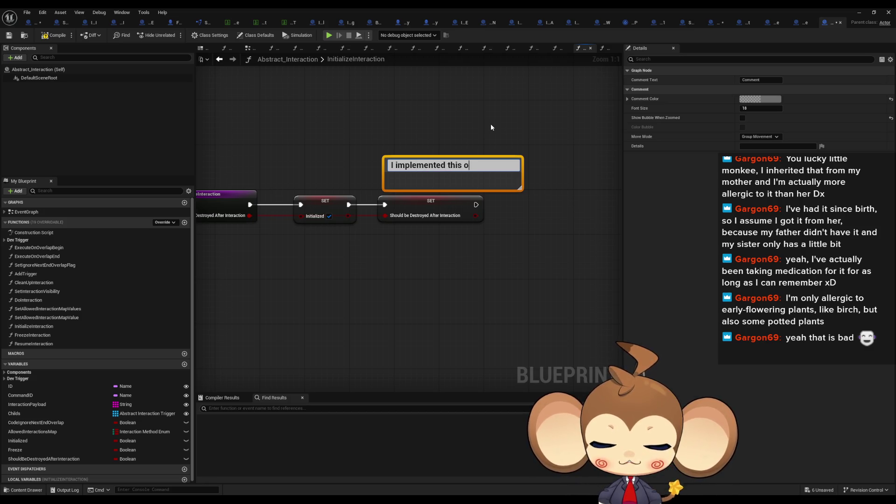
text(nly in chain co)
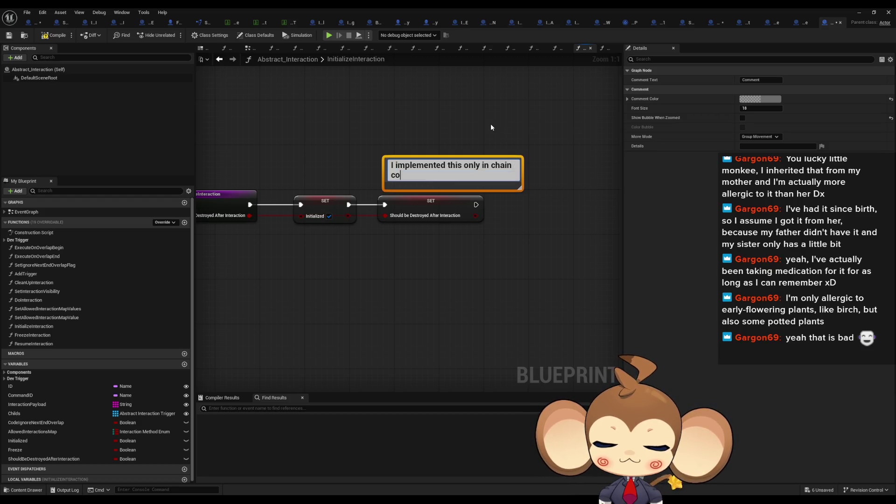
text(mmand right now)
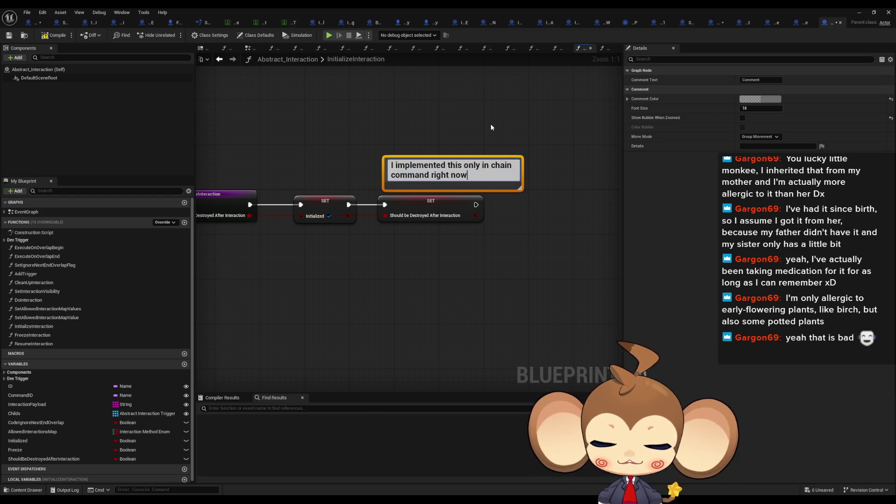
text(. but if need)
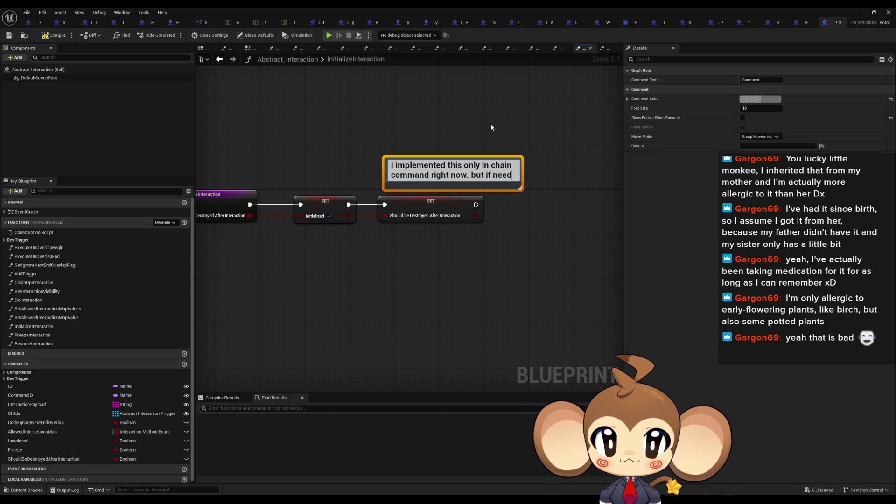
text(ed, w)
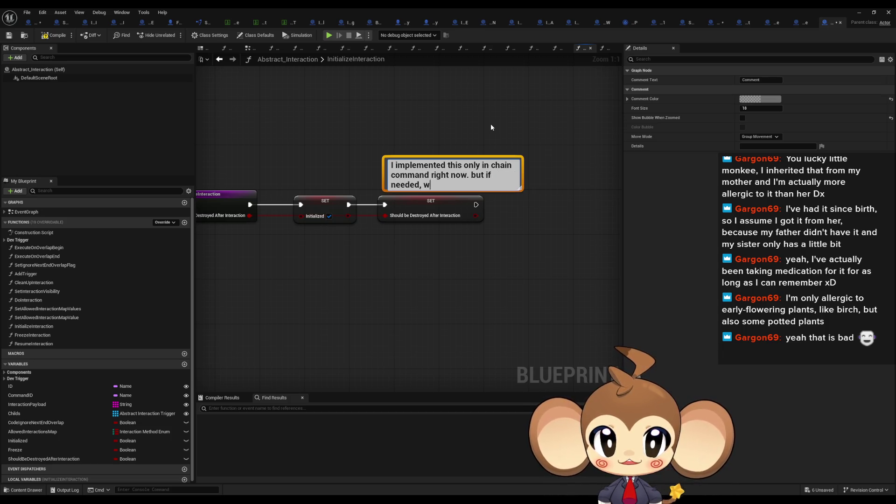
text(e can use this )
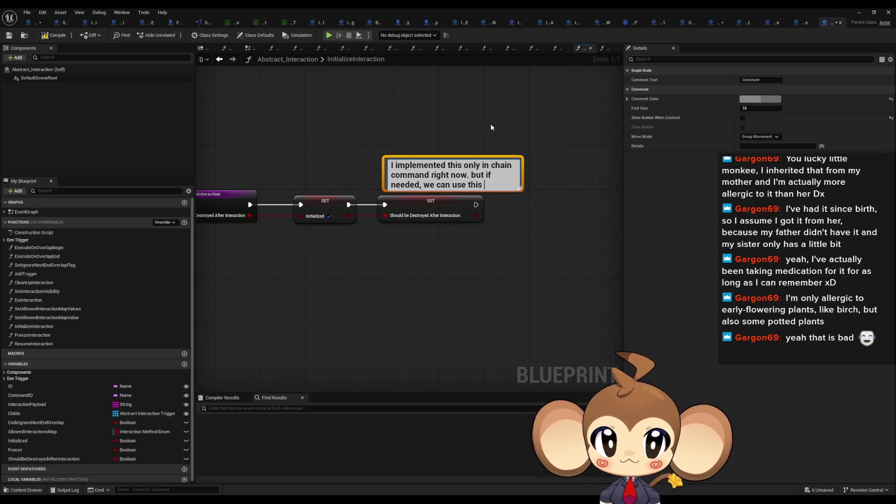
text(to trigge)
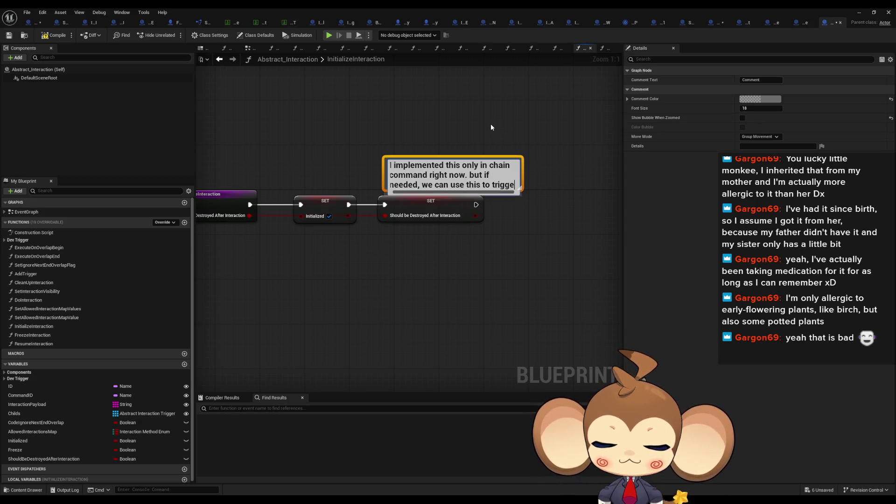
text(r destroy on)
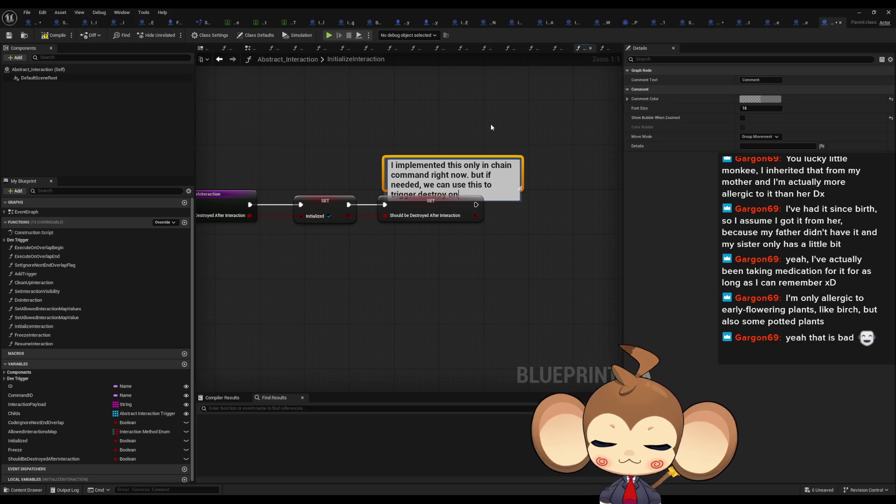
text( the interaction,)
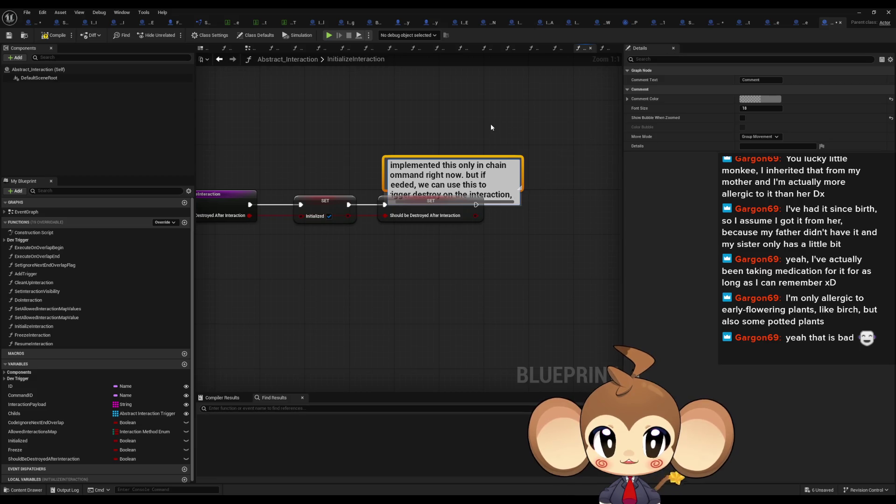
text(or example when eve)
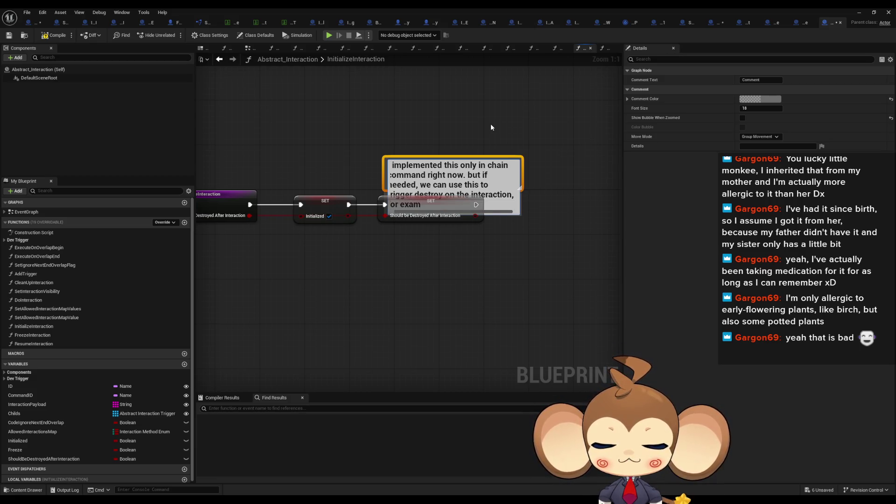
text(rything of)
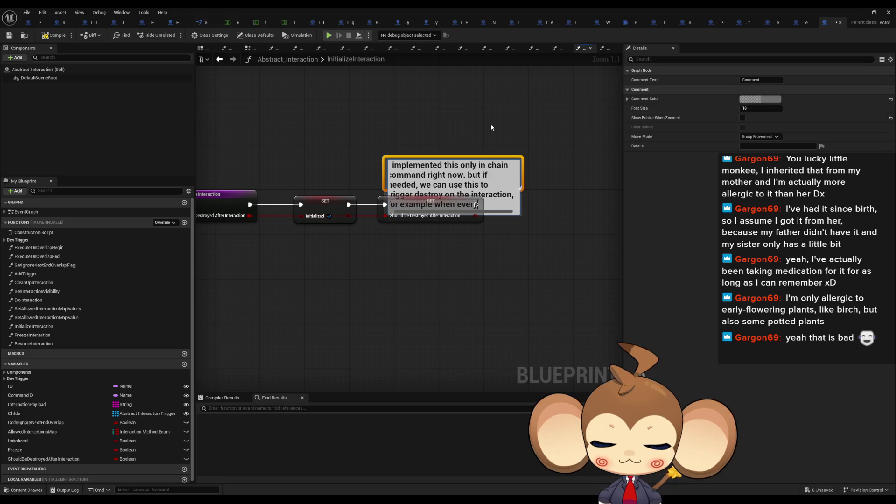
text(intera)
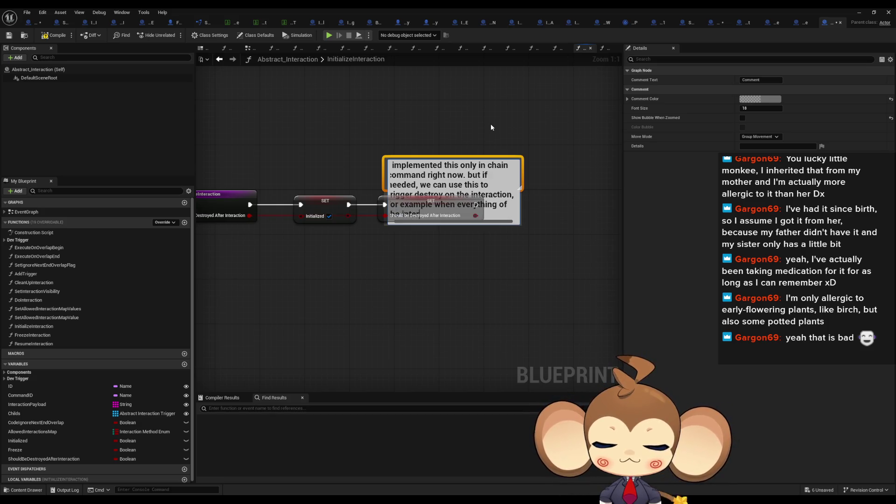
text(ction is done)
key(Return)
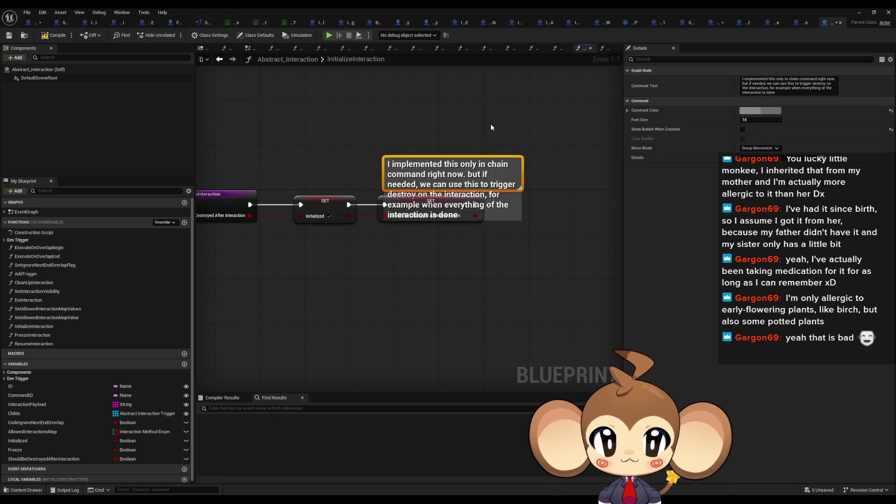
- Move the comment above the setter nodes and save all with Ctrl+Shift+S
drag(438, 177, 418, 149)
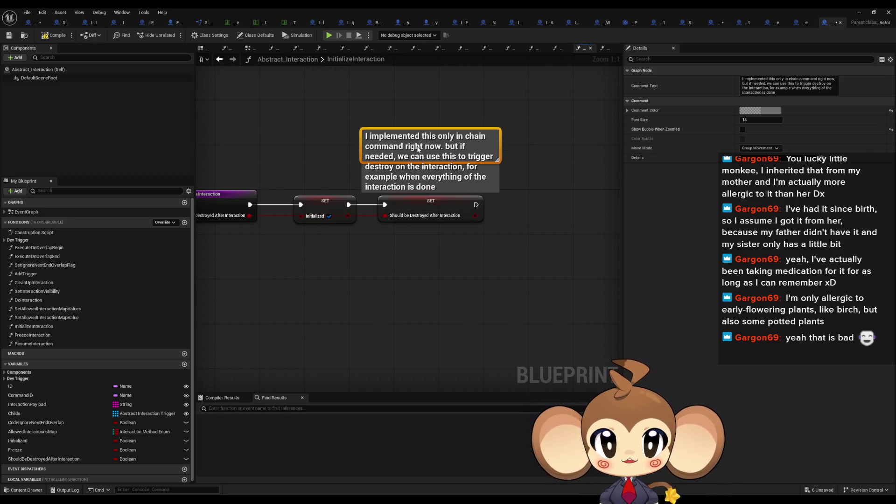
click(555, 146)
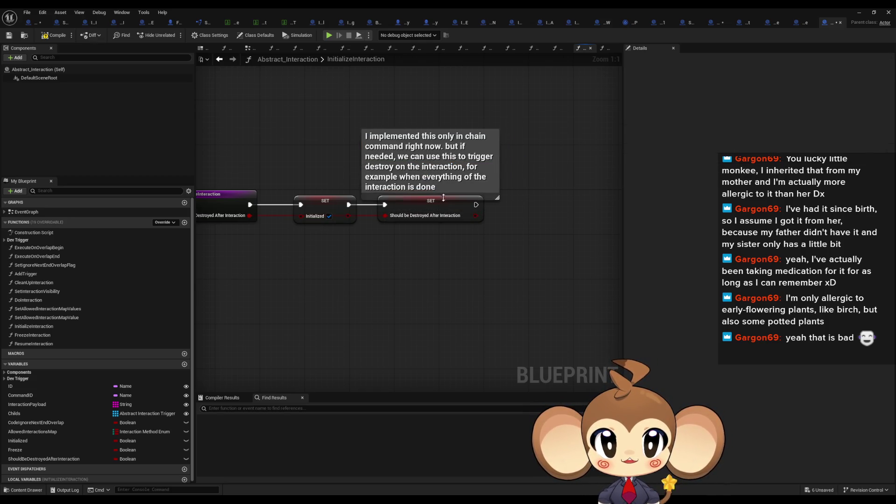
key(Home)
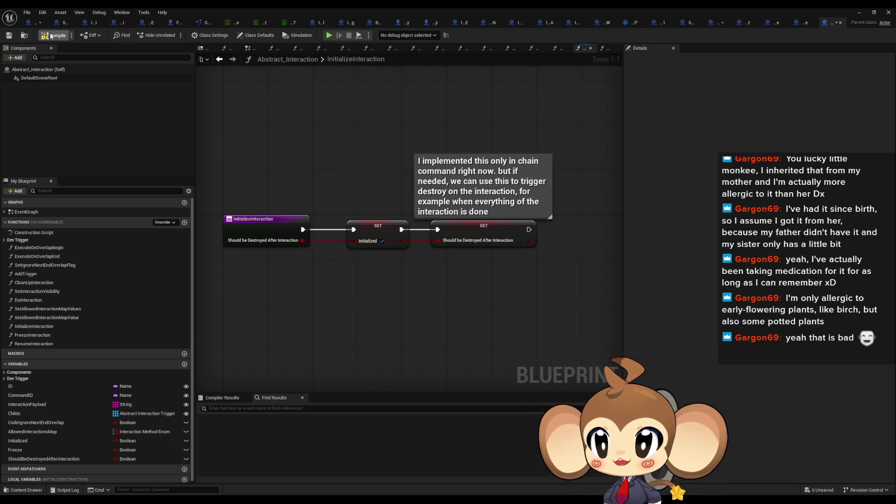
key(ctrl+shift+s)
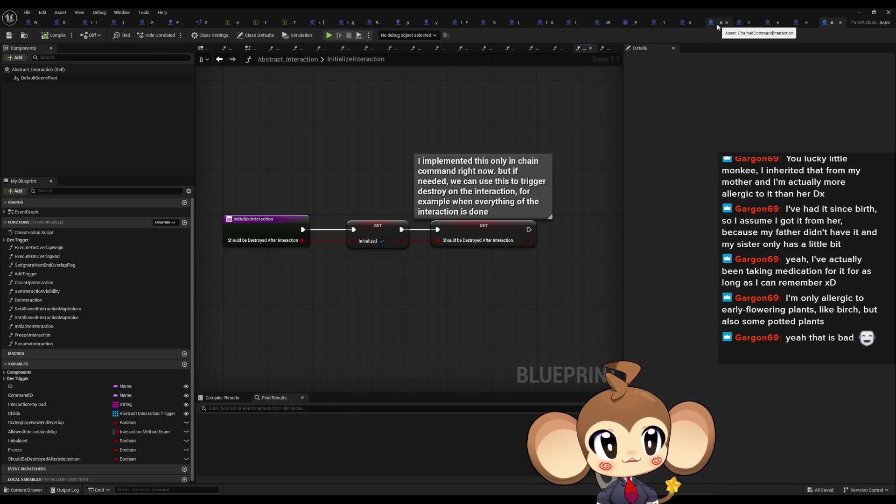
click(718, 22)
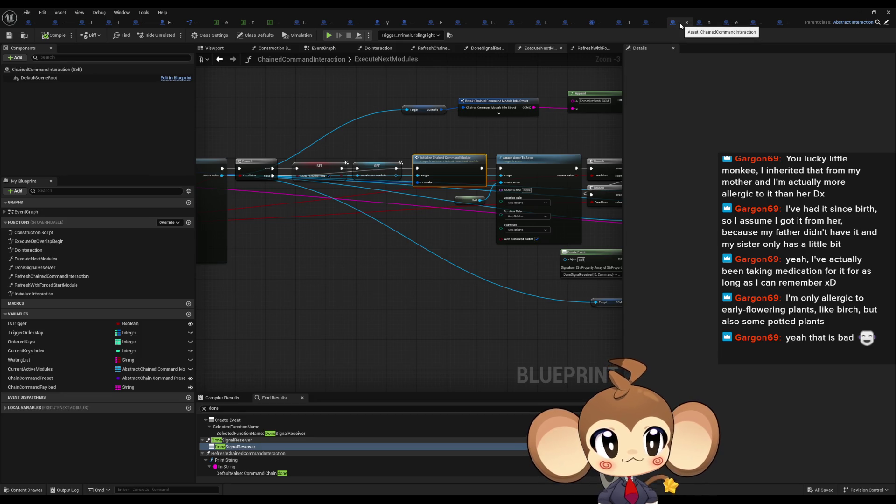
scroll(376, 287, down, 5)
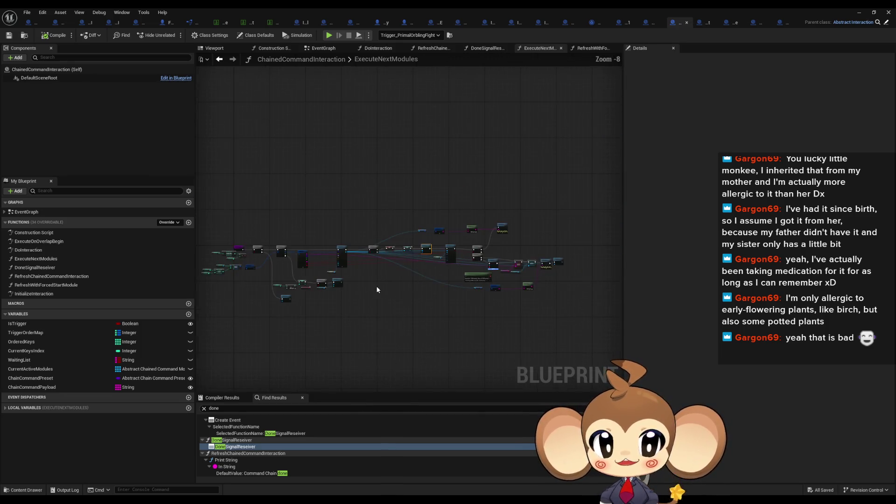
scroll(365, 263, up, 6)
scroll(365, 263, up, 2)
click(376, 240)
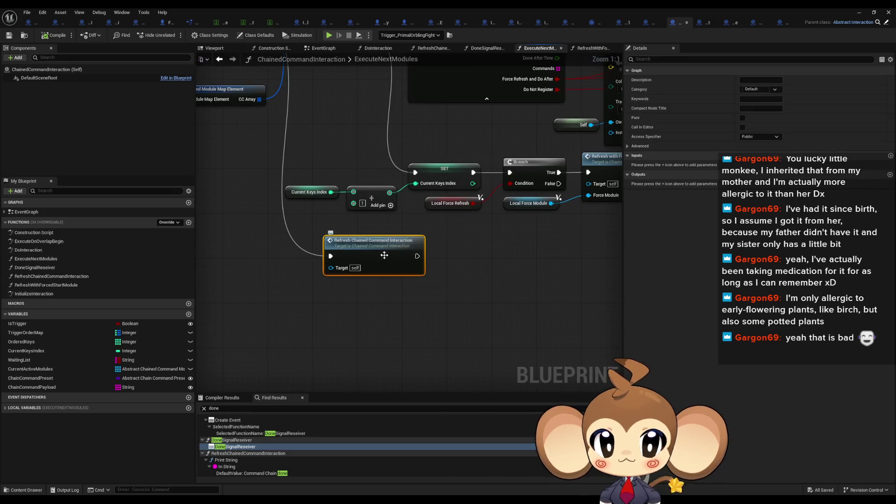
scroll(444, 251, down, 3)
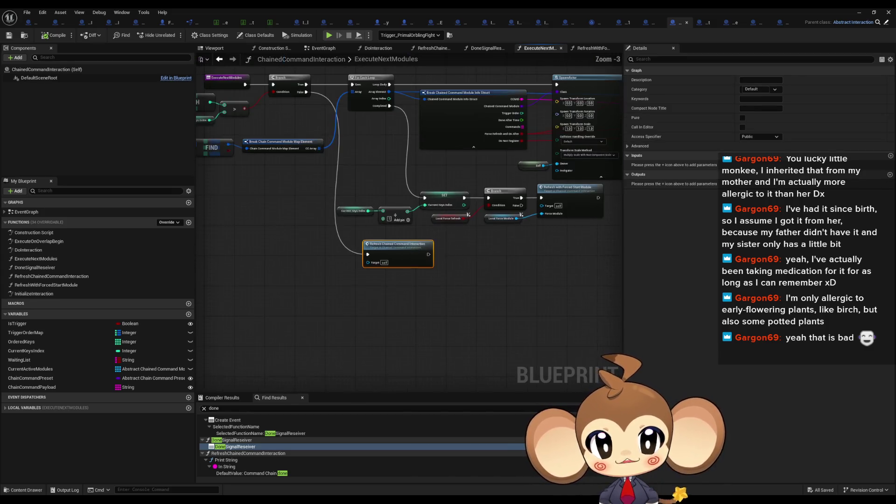
drag(445, 251, 443, 284)
scroll(565, 232, up, 2)
click(563, 229)
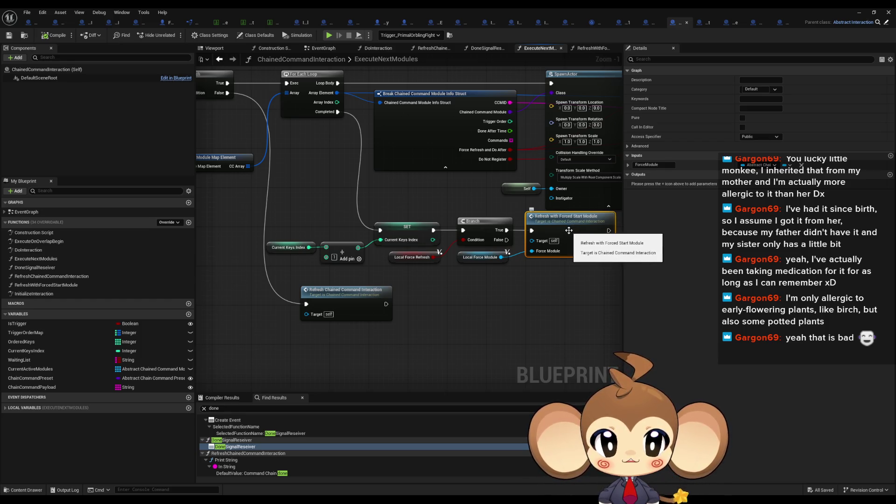
drag(569, 231, 556, 233)
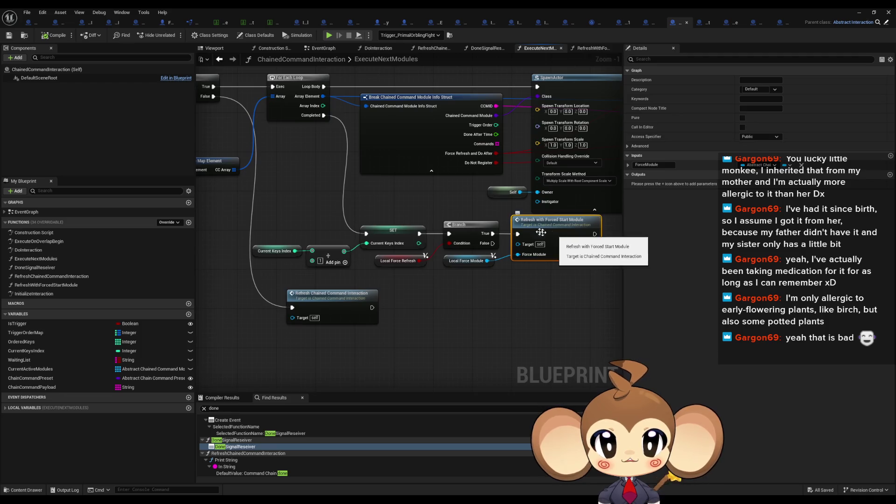
mouse_move(319, 119)
mouse_down()
mouse_move(487, 141)
mouse_move(594, 171)
mouse_up()
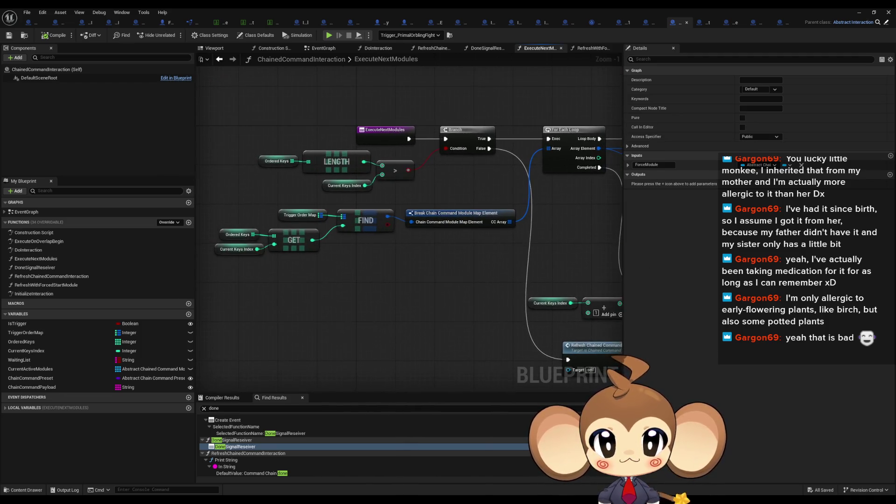
click(385, 132)
mouse_move(385, 132)
mouse_down()
mouse_move(475, 246)
mouse_move(467, 246)
mouse_up()
click(405, 262)
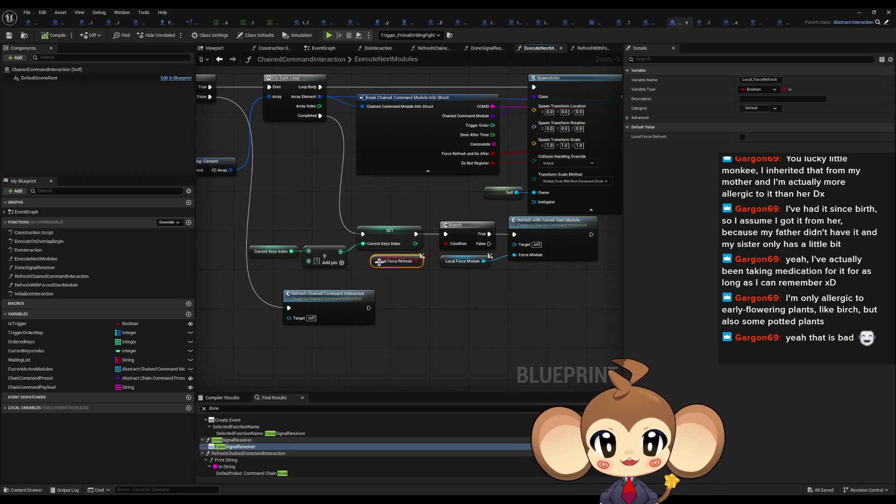
click(553, 233)
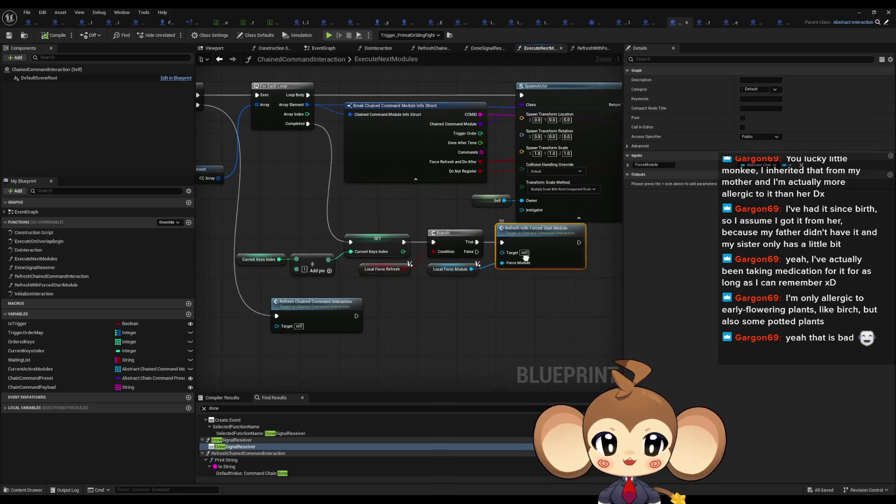
scroll(458, 317, down, 2)
click(458, 317)
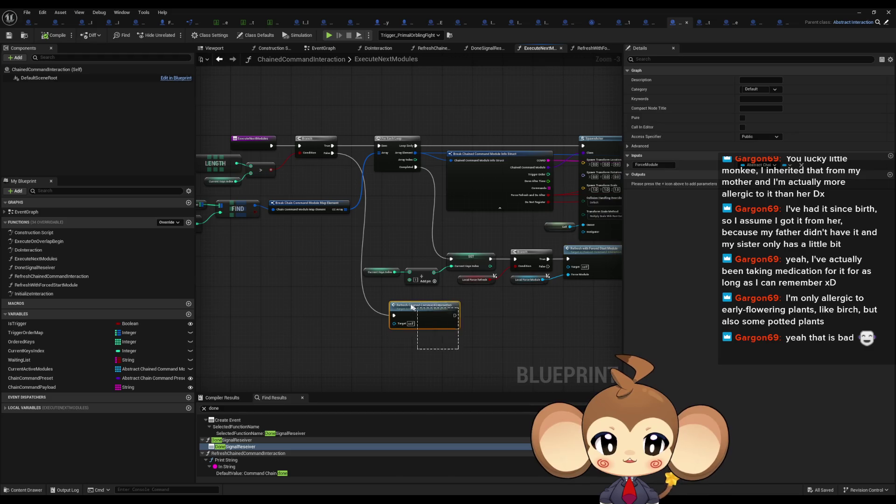
click(247, 128)
scroll(527, 257, down, 3)
scroll(320, 233, up, 4)
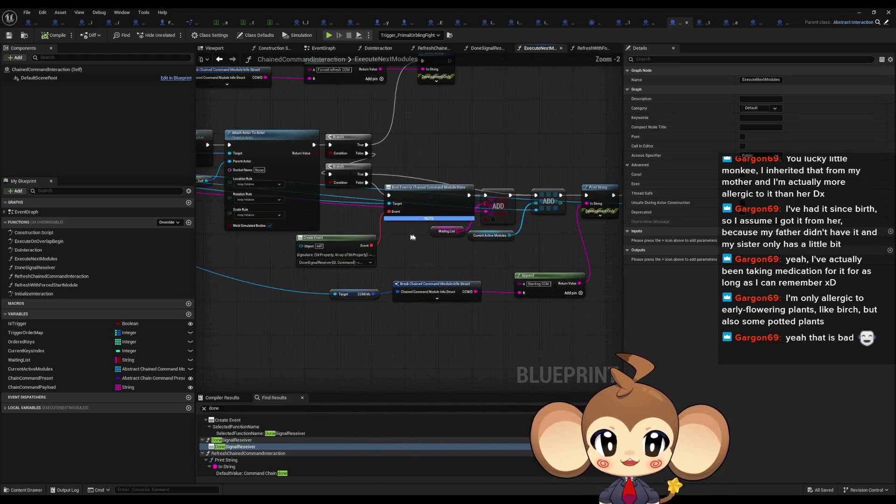
scroll(318, 235, down, 3)
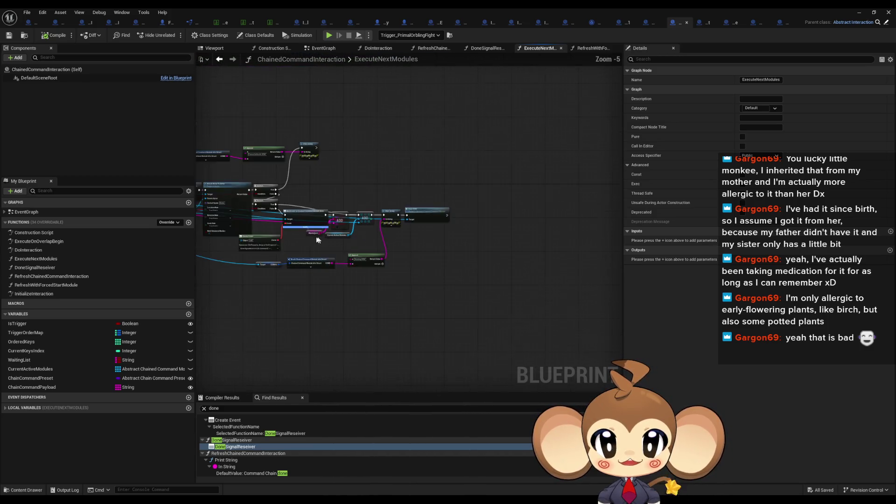
scroll(427, 256, up, 3)
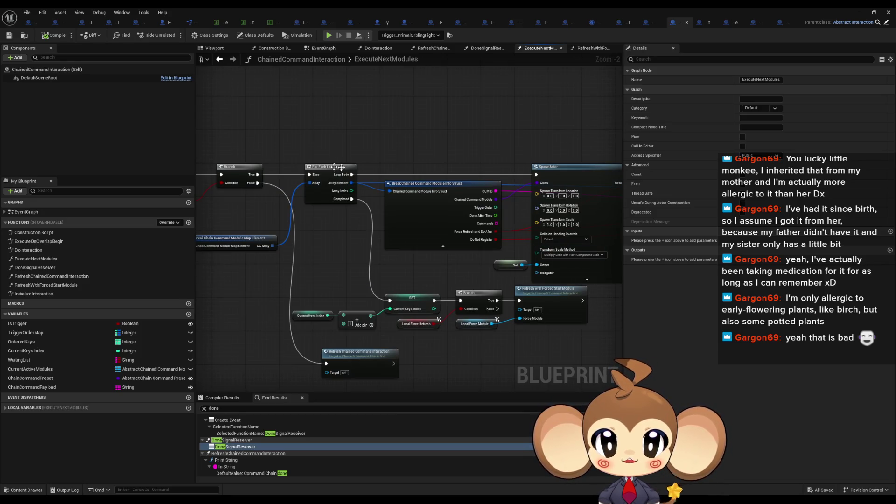
drag(384, 213, 532, 213)
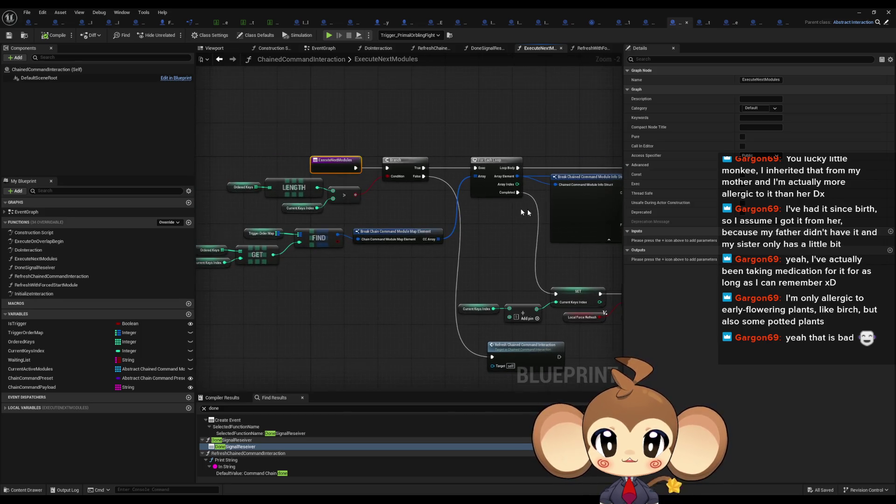
double_click(527, 347)
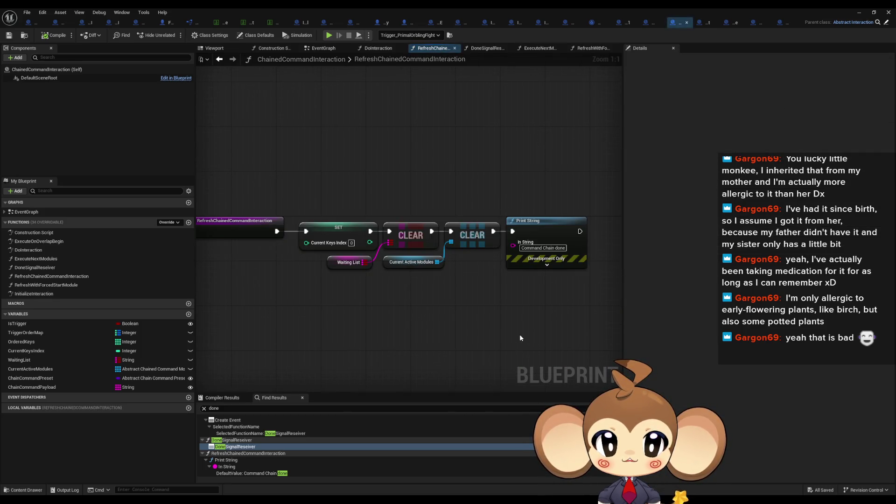
click(555, 261)
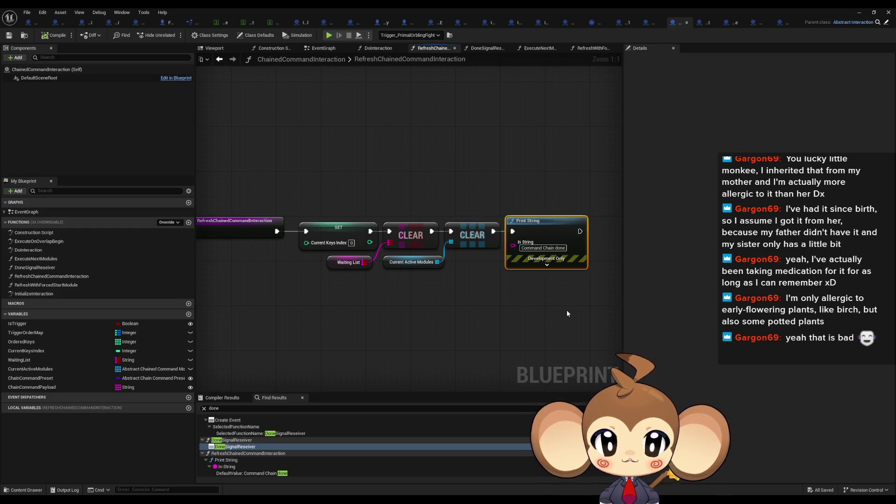
click(219, 59)
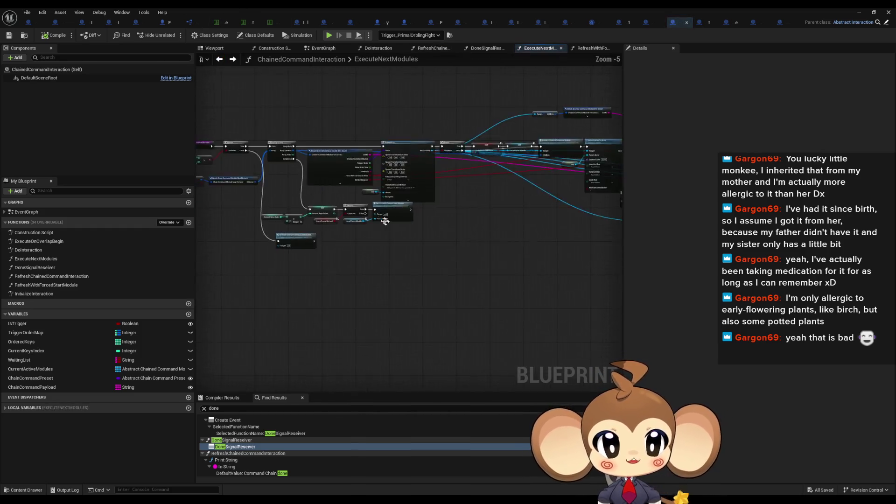
click(590, 48)
click(361, 199)
click(471, 215)
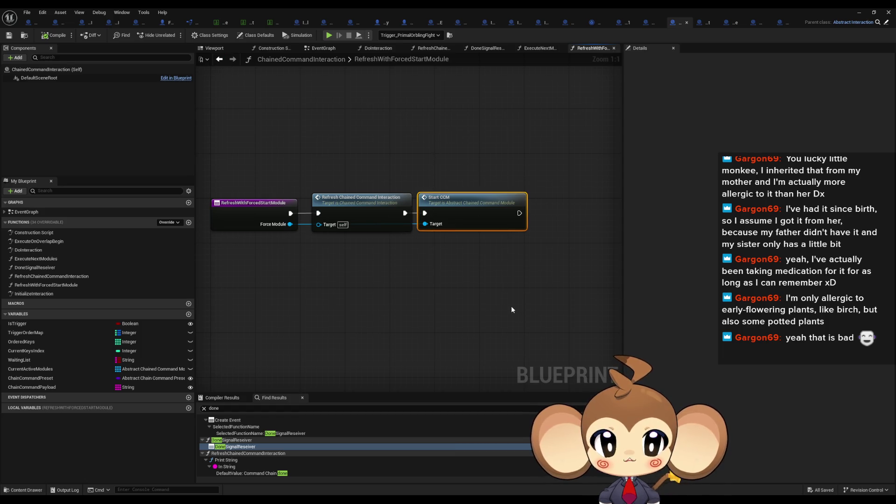
click(334, 116)
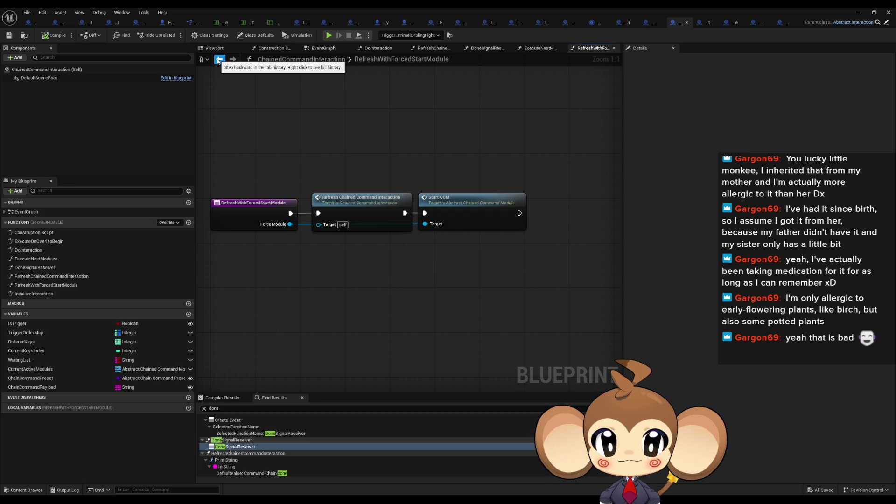
double_click(340, 204)
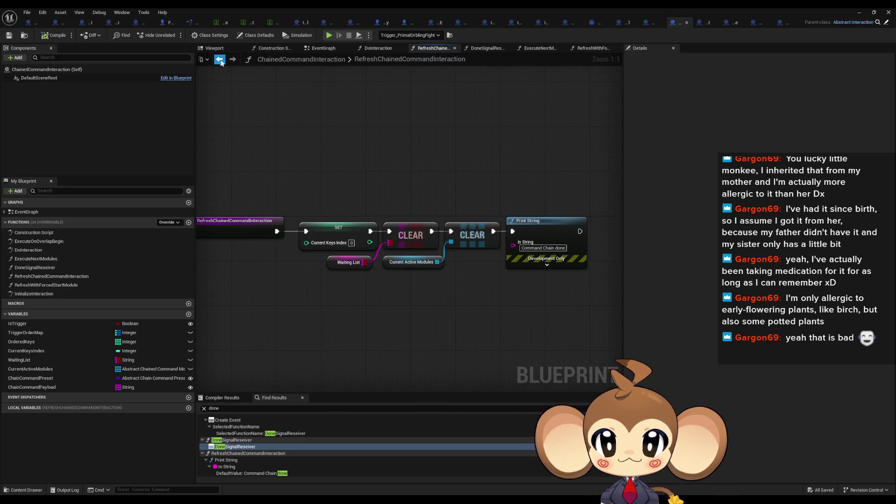
click(219, 60)
click(219, 59)
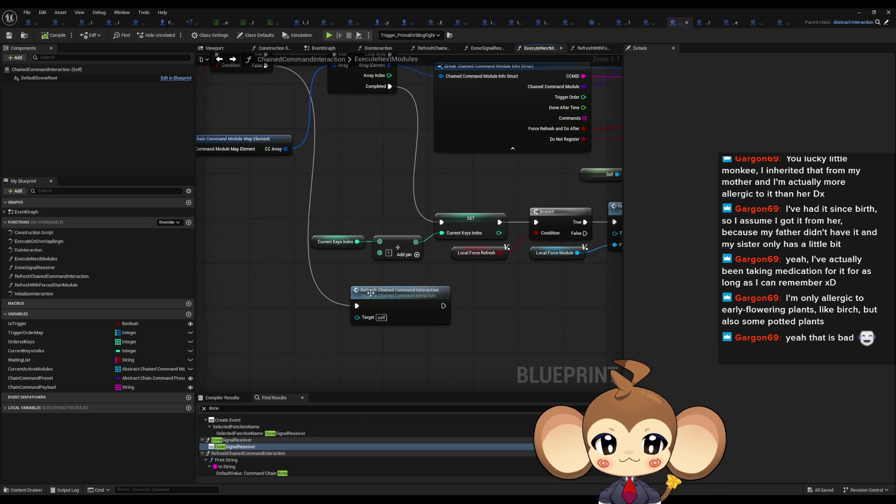
double_click(370, 292)
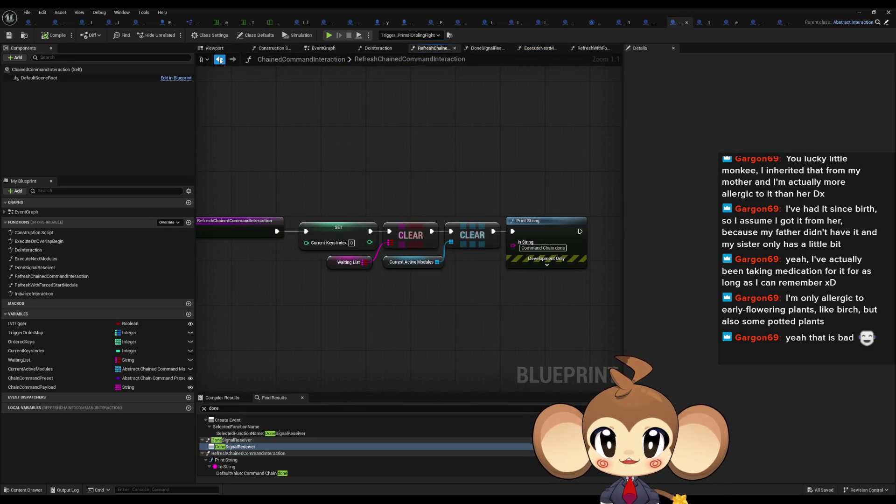
click(219, 59)
double_click(541, 218)
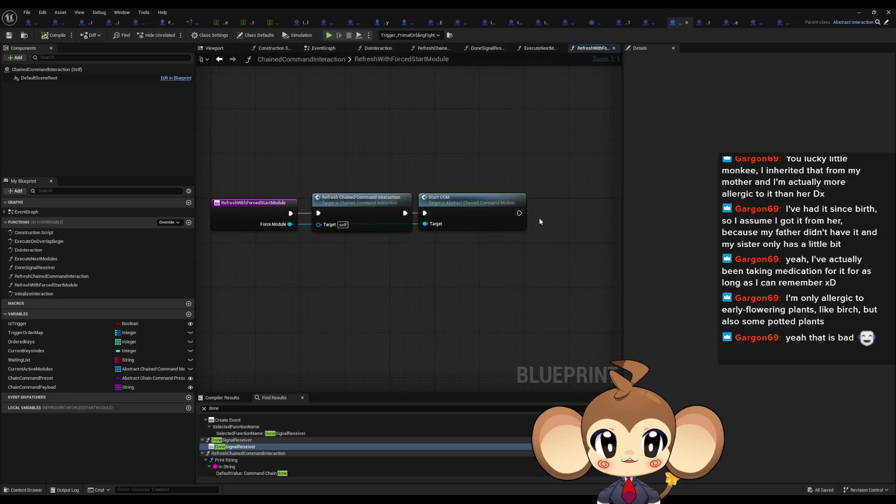
click(369, 210)
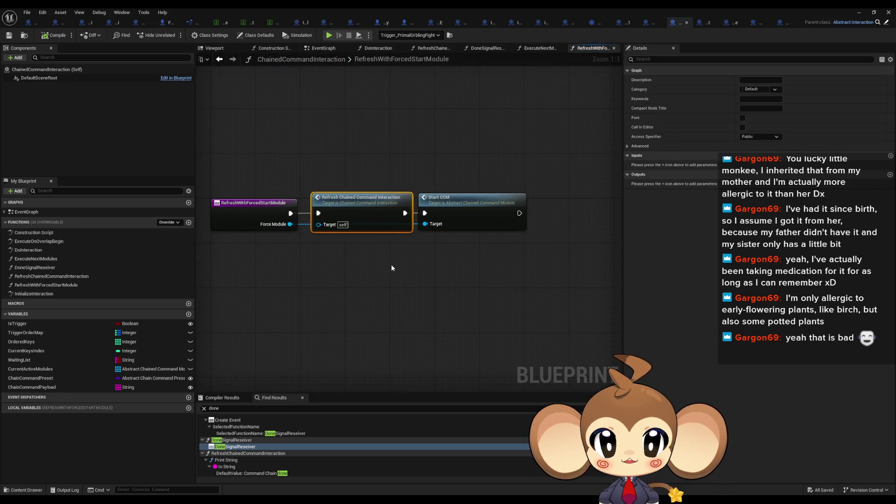
click(217, 60)
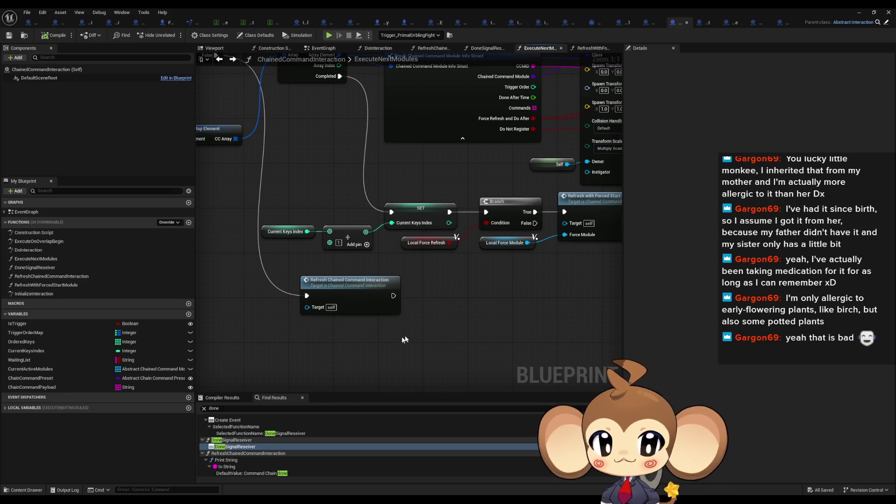
- Add a Should be Destroyed After Interaction getter below the Refresh Chained Command Interaction call
right_click(386, 342)
text(shou)
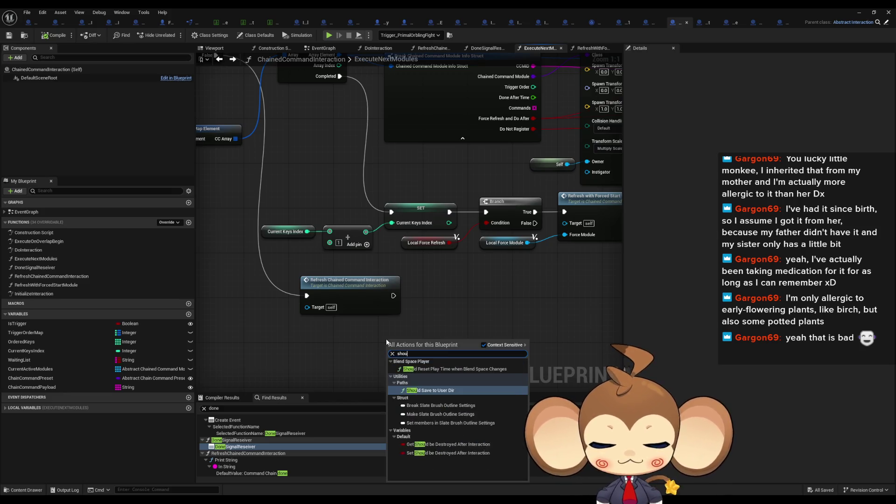
text(ld be)
key(Return)
drag(398, 343, 317, 337)
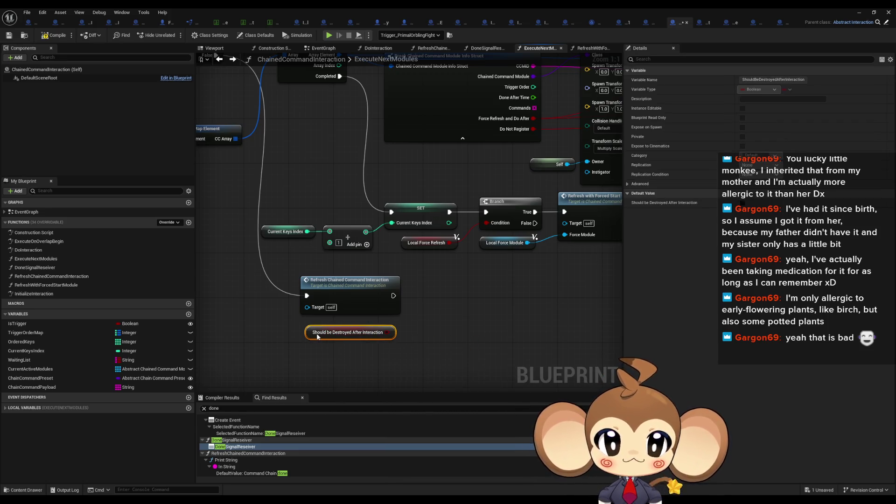
scroll(390, 360, down, 2)
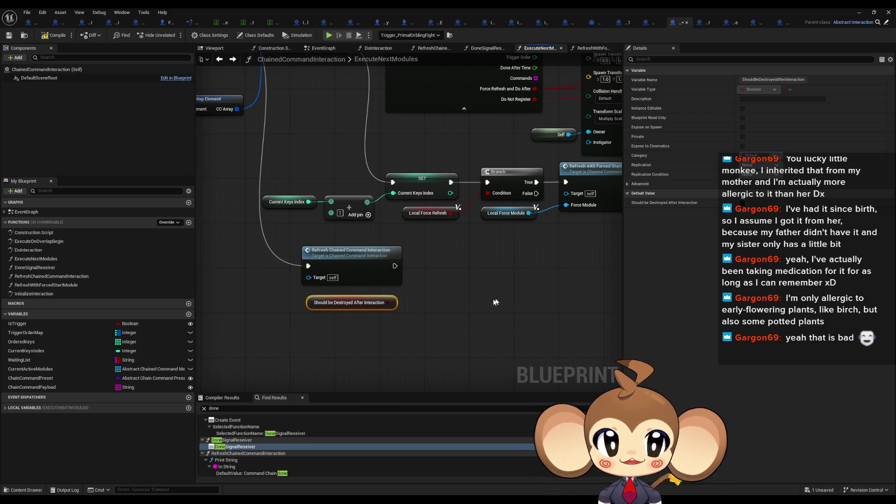
drag(495, 298, 479, 292)
- Branch on the getter's value, running after Refresh Chained Command Interaction
mouse_move(372, 292)
mouse_down()
mouse_move(388, 292)
mouse_move(378, 255)
mouse_up()
text(branch)
key(Return)
mouse_move(441, 305)
mouse_down()
mouse_move(452, 255)
mouse_move(480, 254)
mouse_up()
- Add Destroy Actor on the Branch's True path and compile the blueprint
text(destr)
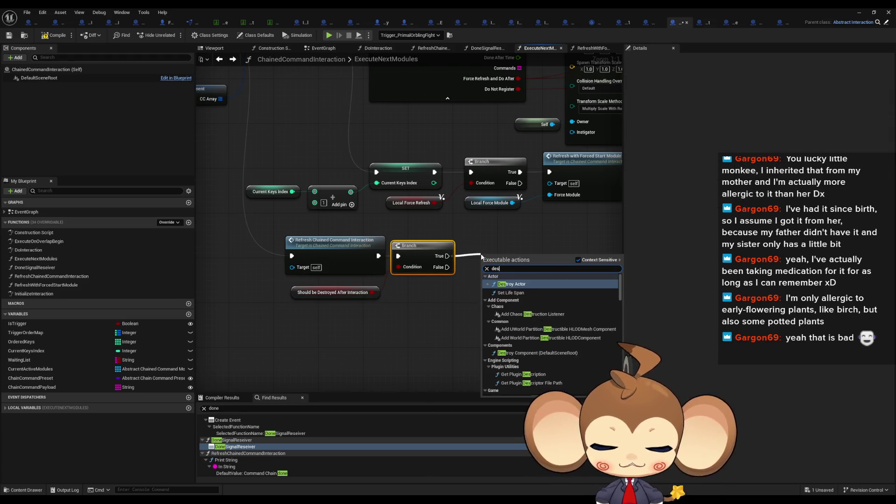
key(Return)
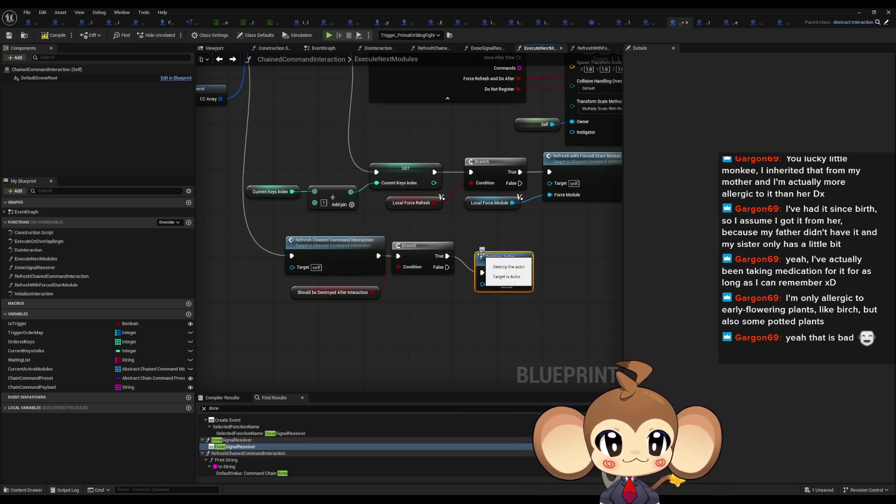
drag(484, 250, 484, 256)
click(448, 296)
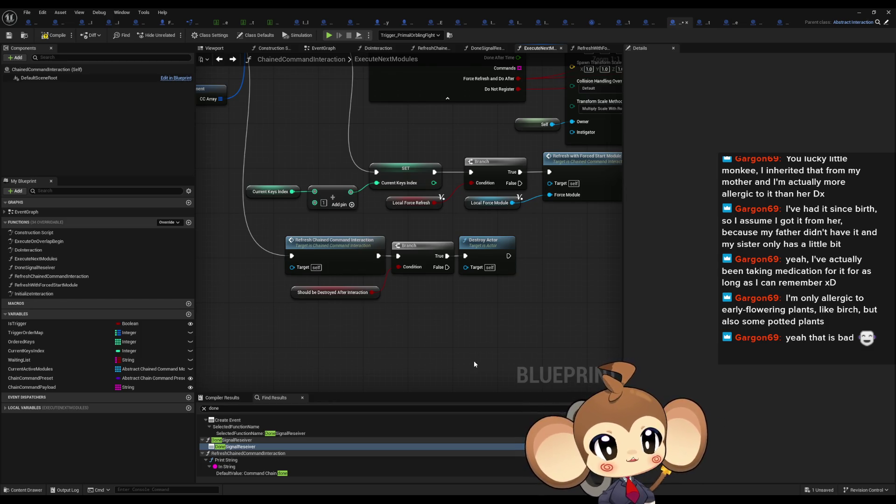
click(56, 37)
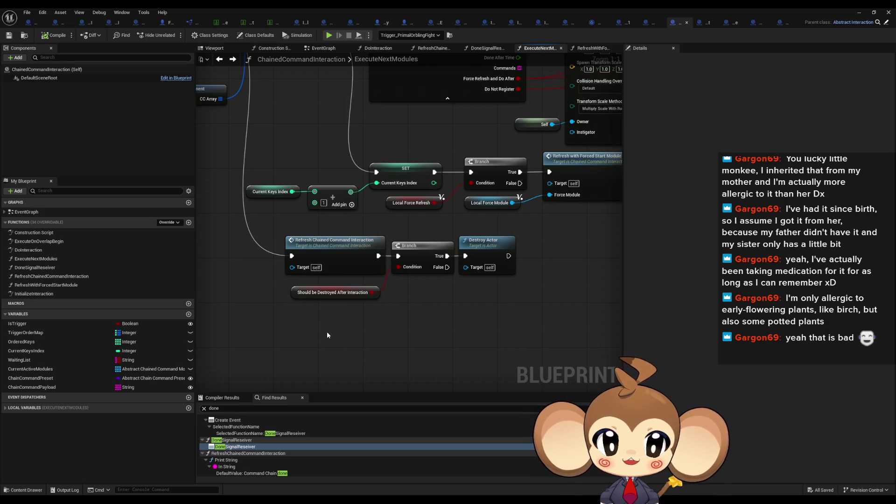
click(33, 22)
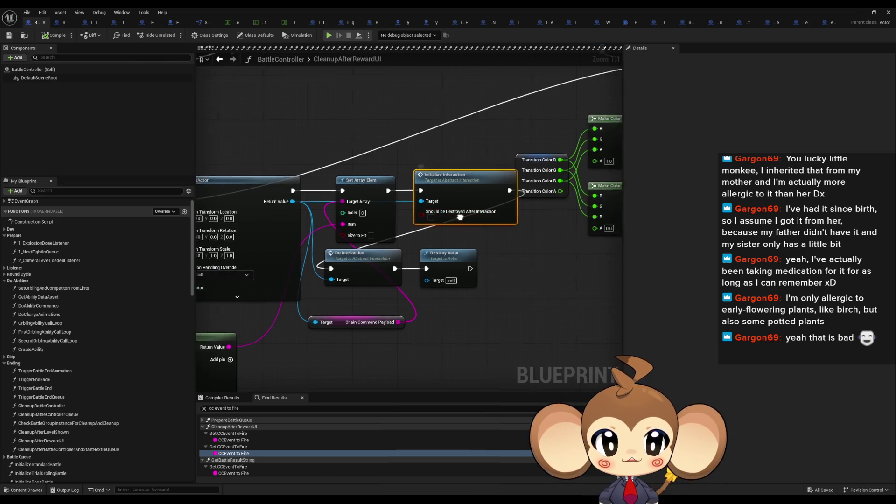
- Shift the Transition Color and Make Color nodes slightly right in CleanupAfterRewardUI
click(475, 282)
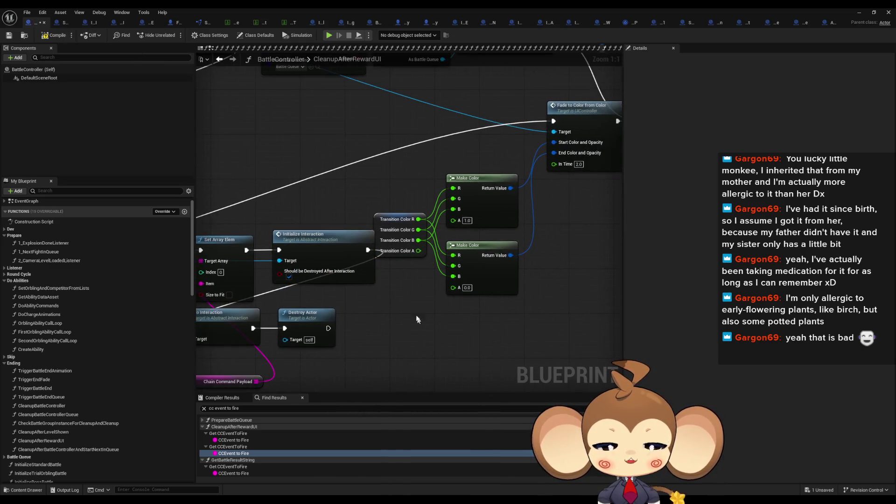
drag(462, 263, 484, 273)
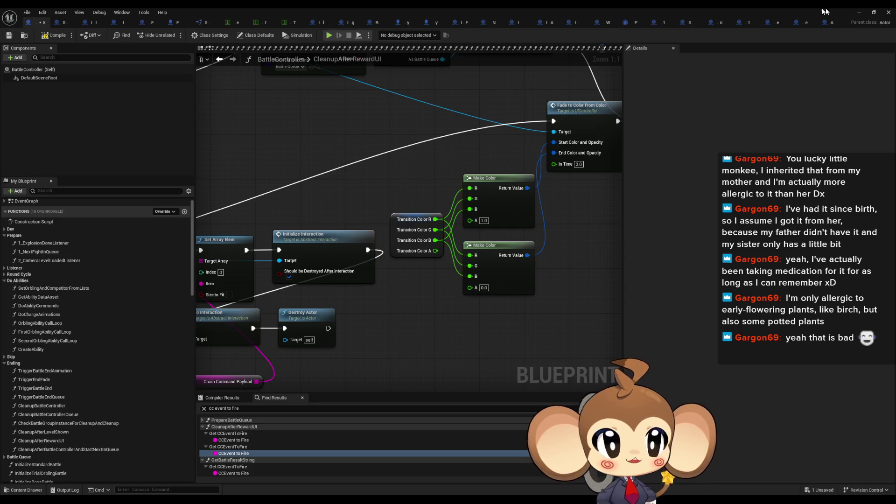
click(857, 14)
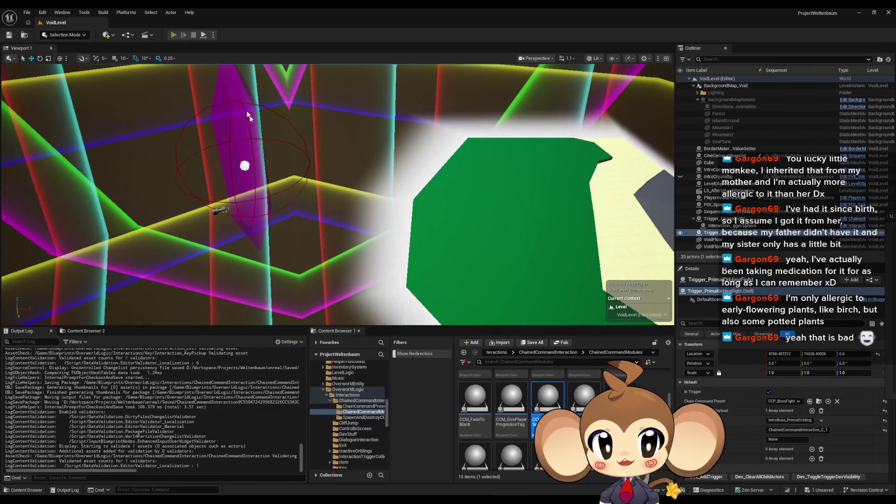
- Run and stop a quick play-in-editor test, then show the top-level Content folder
key(alt+p)
key(Escape)
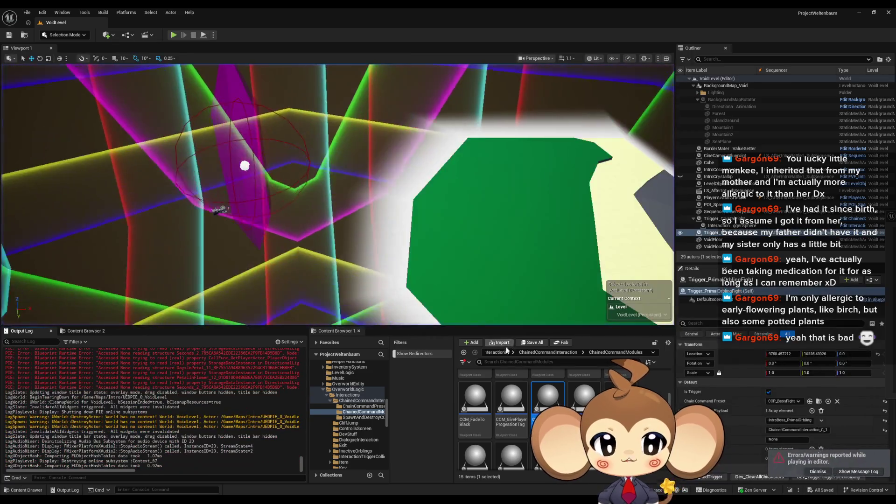
click(497, 352)
click(511, 352)
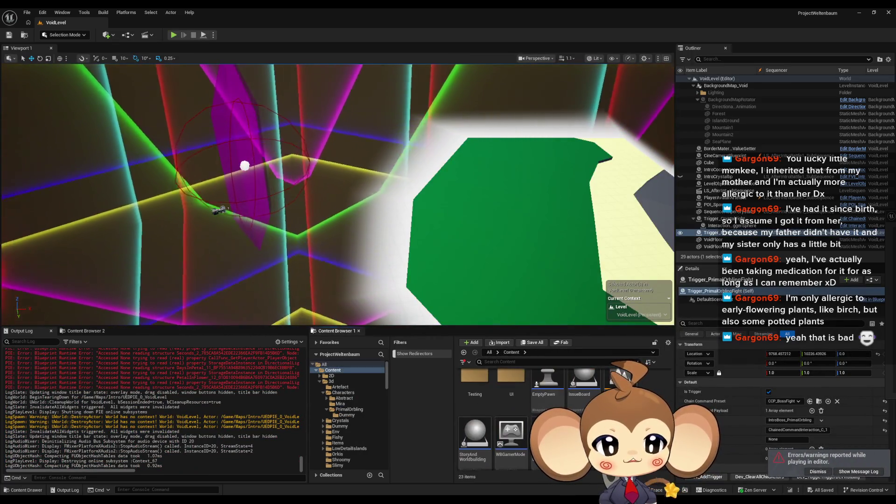
click(173, 35)
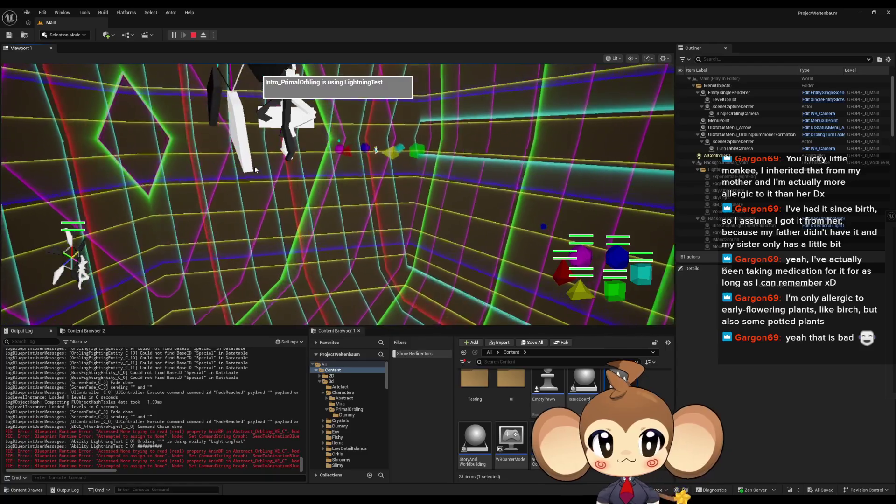
- Pause during the intro fight, inspect SDCC_AfterIntroFight10's properties, then stop the play session
click(174, 35)
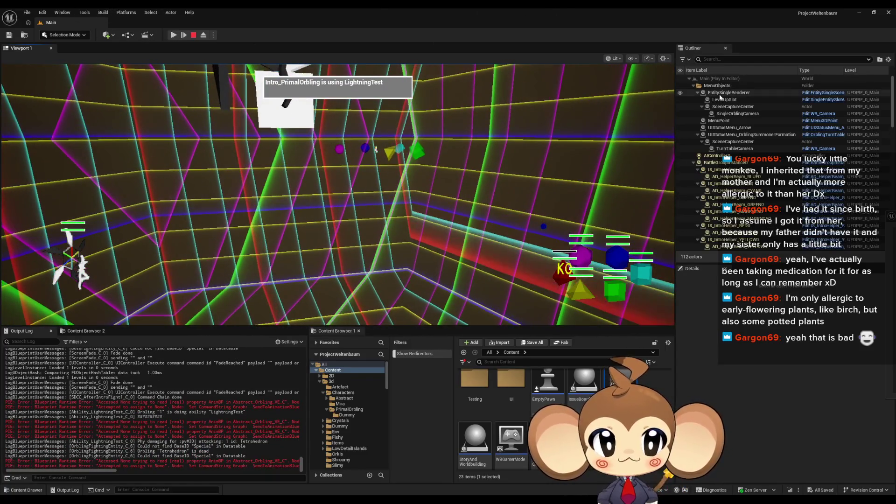
scroll(886, 149, down, 5)
scroll(885, 150, down, 10)
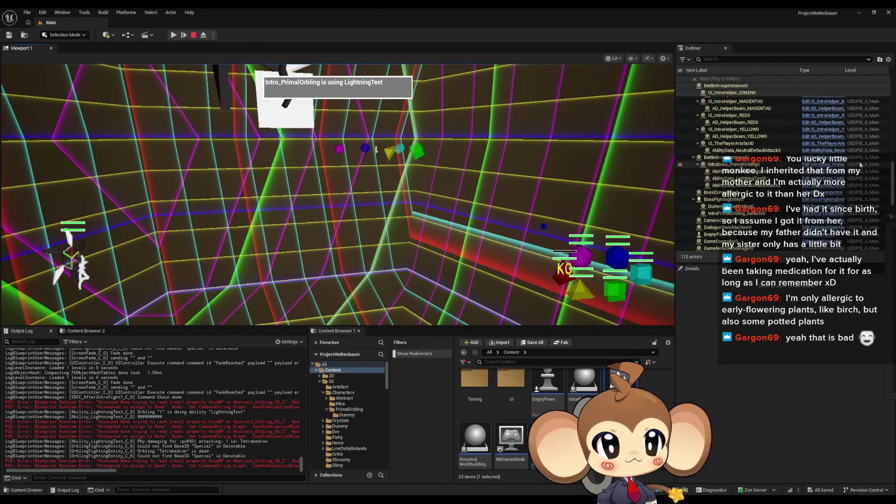
click(805, 157)
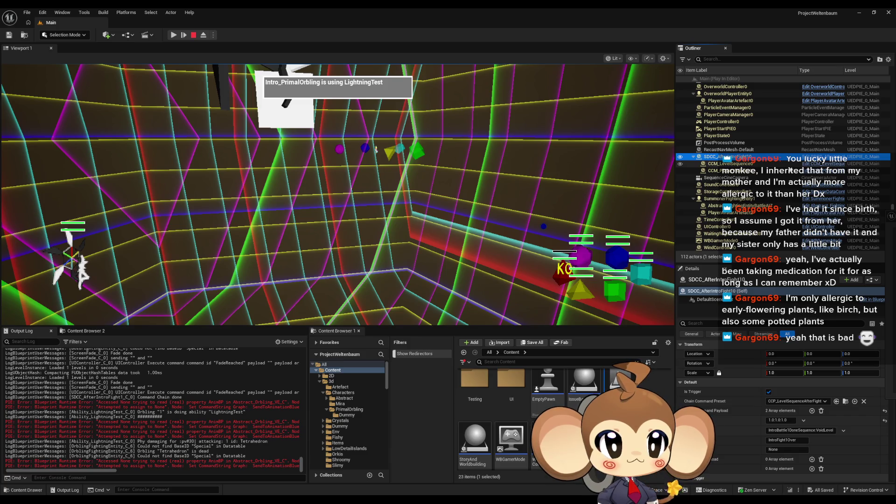
key(Escape)
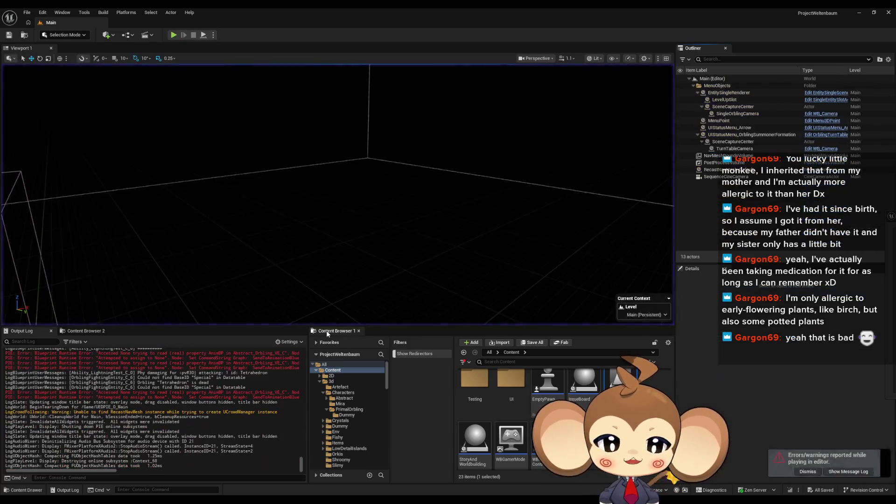
- Leave play mode and switch from BattleController to the ChainedCommandInteraction blueprint's ExecuteNextModules graph
key(alt+Tab)
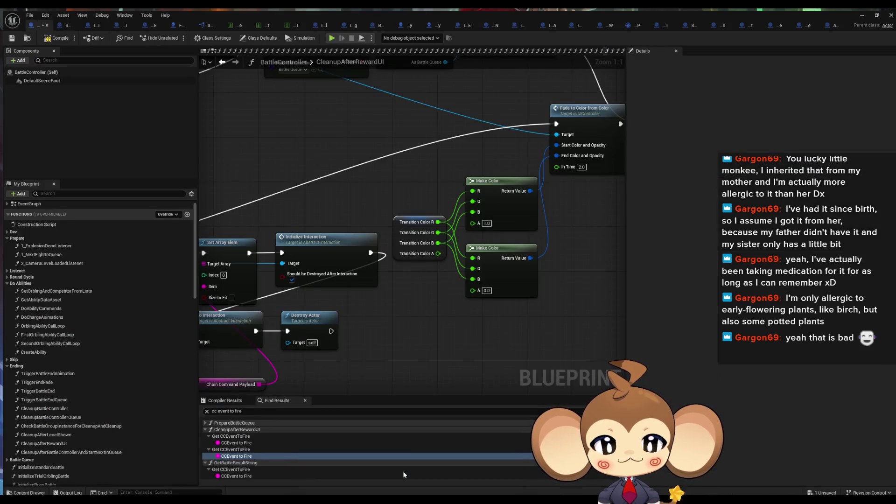
scroll(402, 351, down, 8)
drag(586, 282, 509, 299)
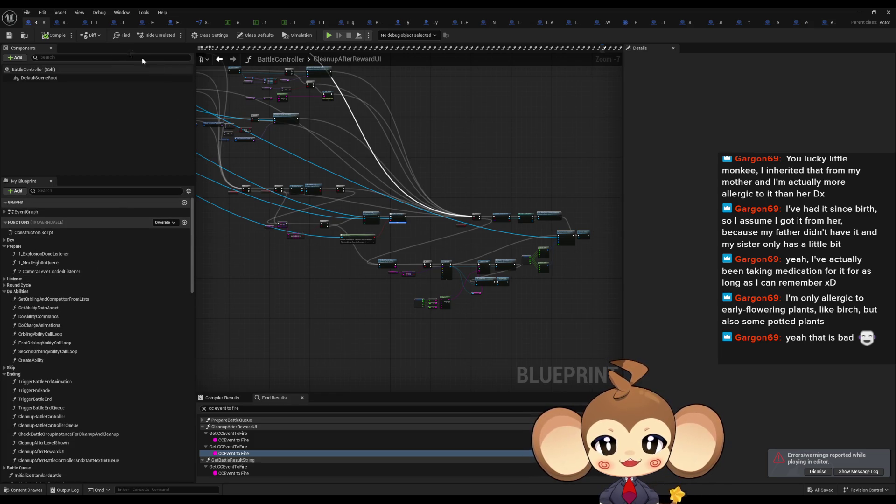
click(714, 24)
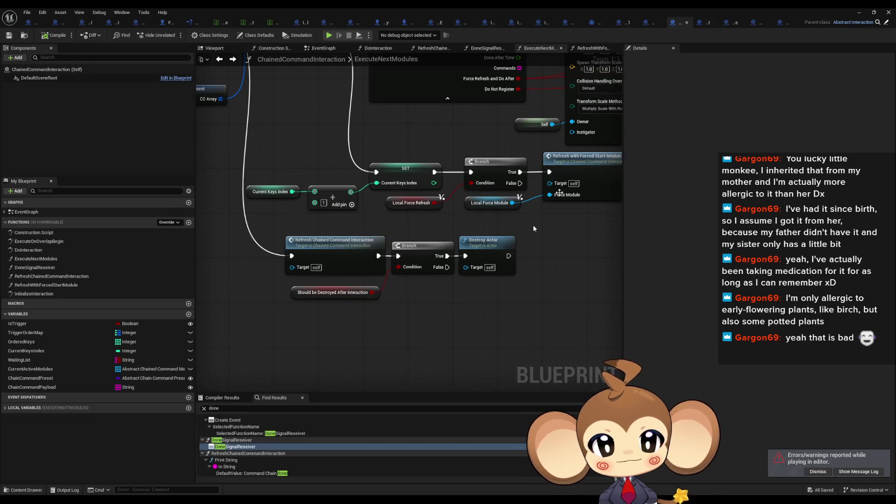
scroll(405, 256, down, 4)
scroll(385, 233, up, 4)
mouse_move(385, 235)
mouse_down()
mouse_move(491, 235)
mouse_move(231, 200)
mouse_move(203, 178)
mouse_move(224, 126)
mouse_move(212, 127)
mouse_move(222, 205)
mouse_up()
scroll(204, 177, down, 4)
- Review the DoInteraction and ExecuteNextModules graphs and the OrderedKeys and CurrentKeysIndex variables
double_click(43, 251)
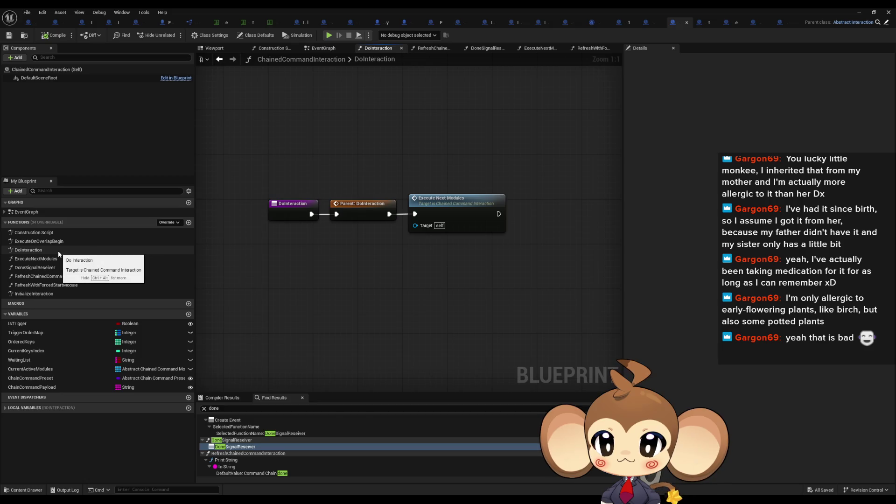
double_click(58, 251)
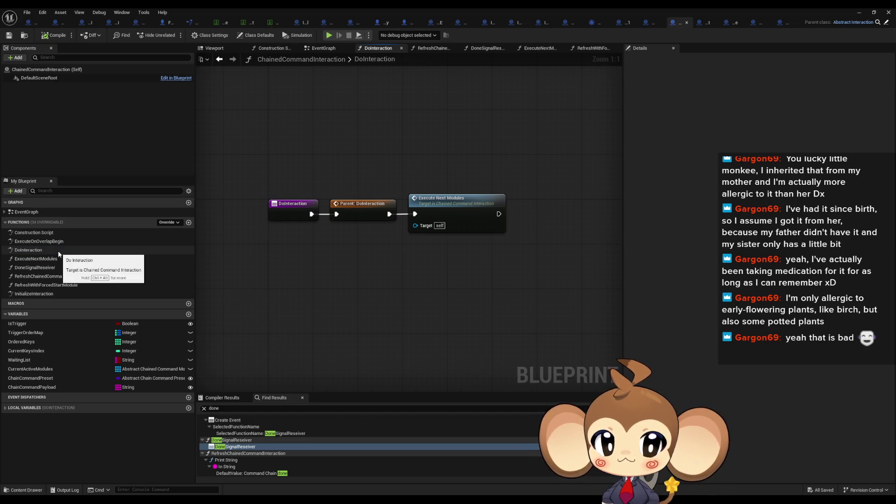
double_click(71, 258)
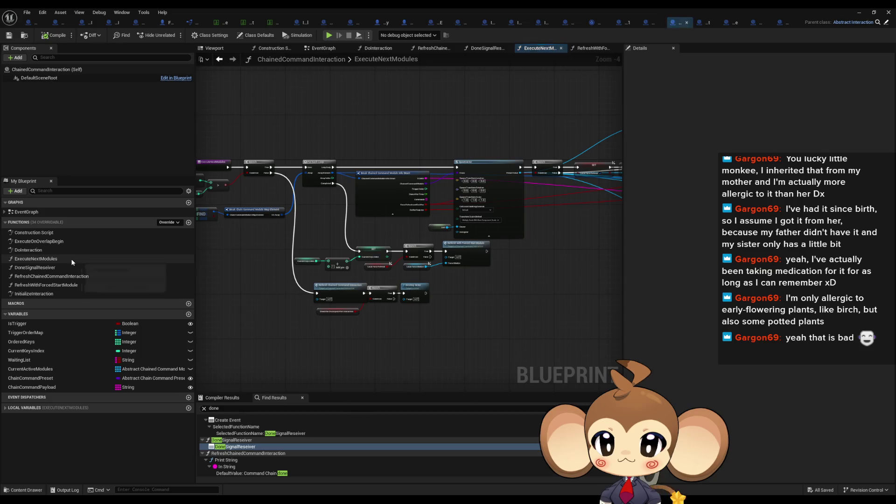
scroll(320, 237, up, 4)
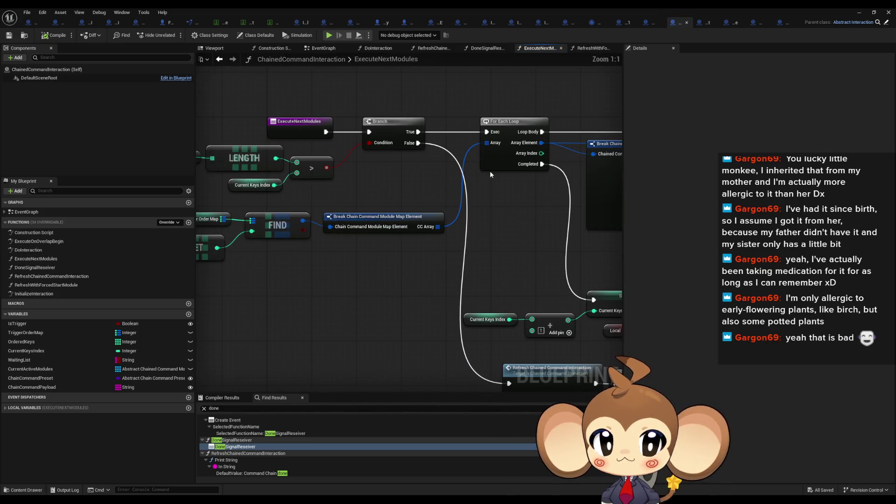
drag(540, 207, 362, 214)
drag(256, 194, 284, 203)
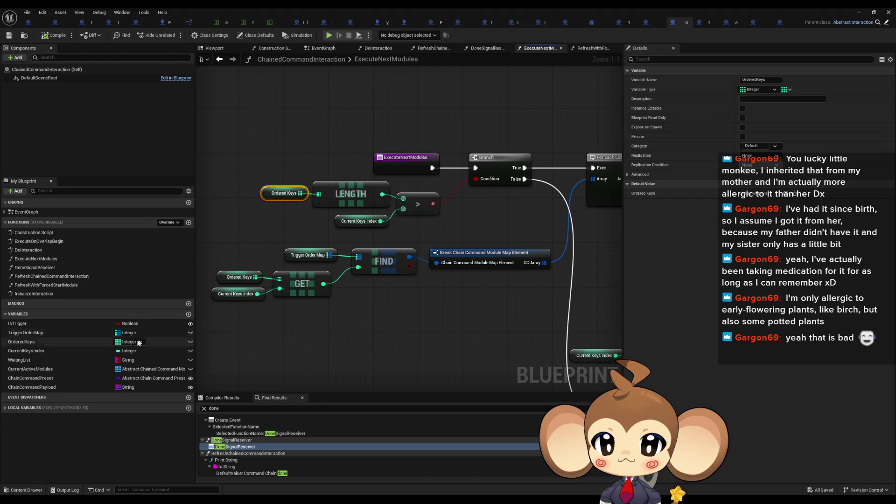
click(58, 343)
click(51, 352)
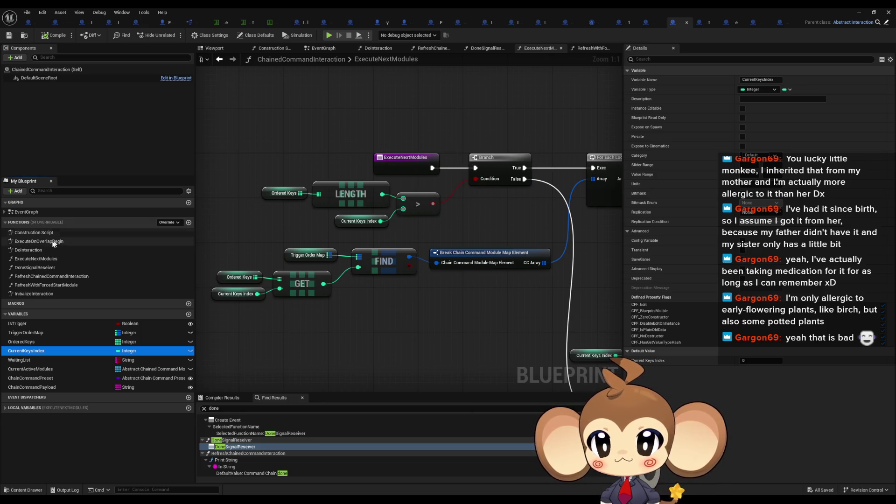
double_click(38, 251)
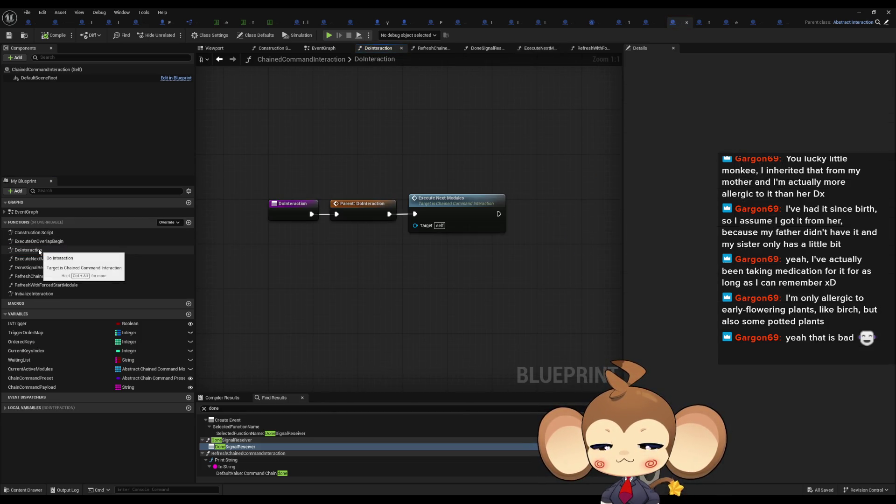
right_click(39, 251)
click(159, 317)
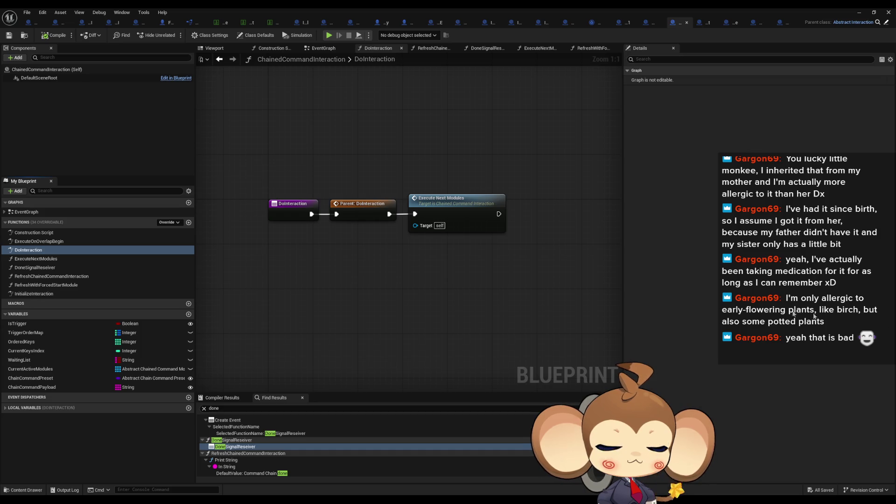
- Open the InitializeInteraction graph and inspect its SpawnActor, Chain Command Preset and Branch nodes
double_click(70, 294)
scroll(310, 211, up, 7)
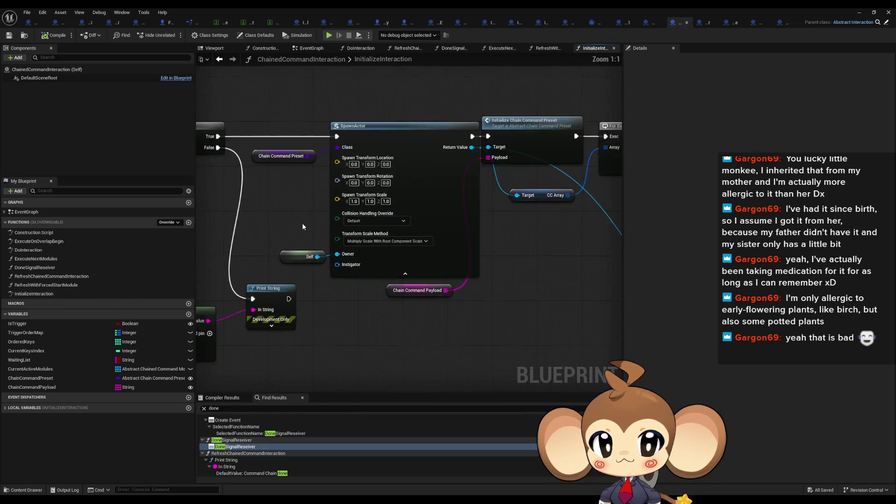
mouse_move(526, 267)
mouse_down()
mouse_move(570, 271)
mouse_move(298, 241)
mouse_up()
click(350, 144)
drag(236, 140, 256, 199)
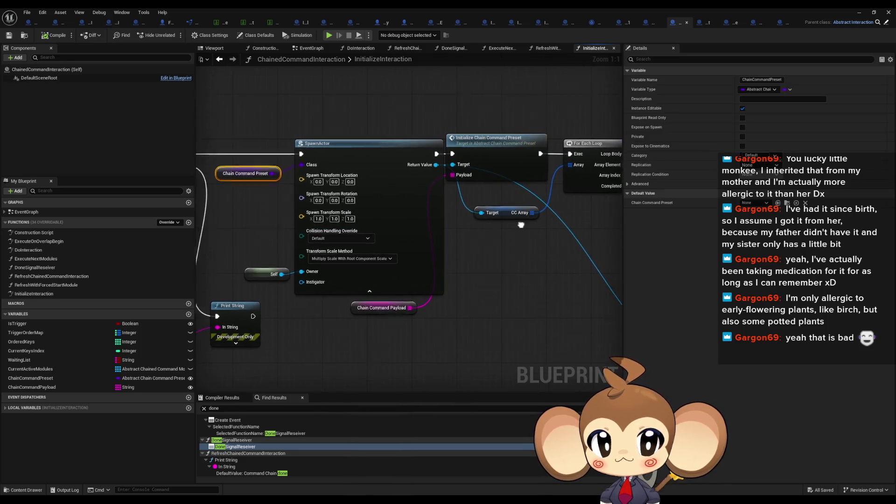
drag(523, 225, 351, 216)
drag(335, 134, 336, 135)
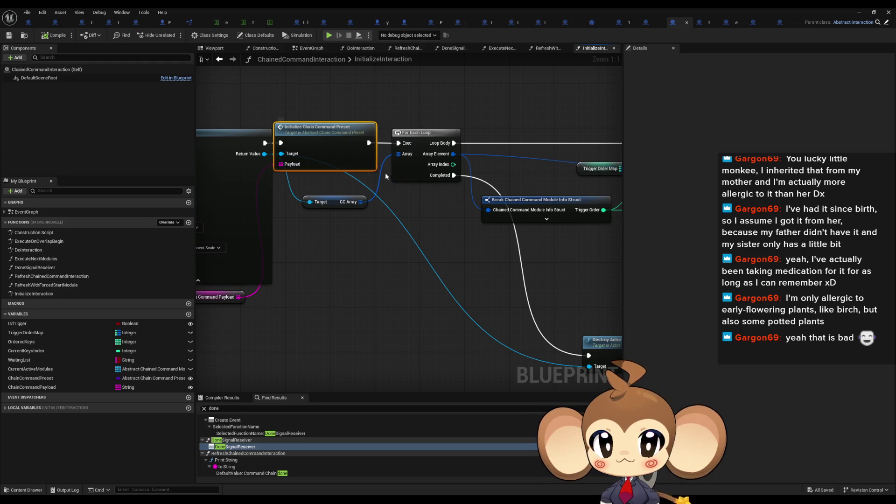
mouse_move(389, 178)
mouse_down()
mouse_move(349, 187)
mouse_move(279, 182)
mouse_move(197, 157)
mouse_up()
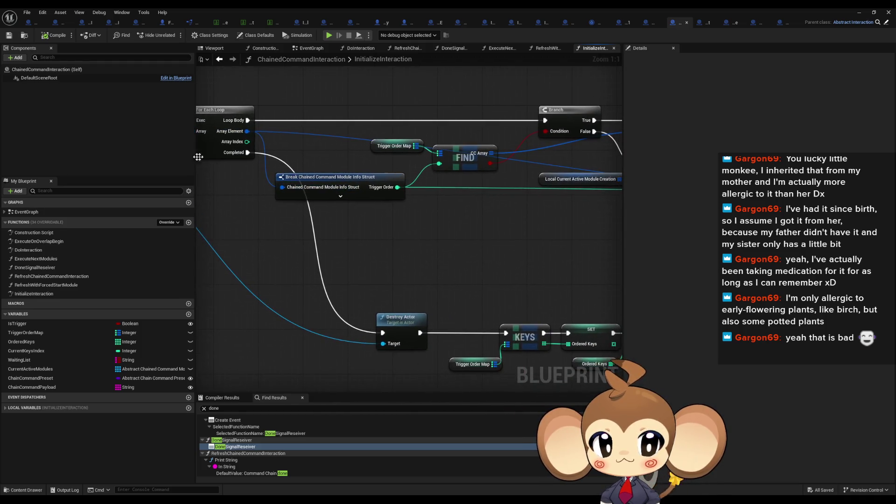
mouse_move(394, 305)
mouse_down()
mouse_move(471, 311)
mouse_move(576, 299)
mouse_move(348, 266)
mouse_move(636, 312)
mouse_up()
drag(324, 233, 34, 207)
- Review the loop, Destroy Actor and Sort nodes, then open the InitializeChainCommandPreset function definition
scroll(378, 274, down, 2)
scroll(413, 283, down, 2)
mouse_move(454, 287)
mouse_down()
mouse_move(296, 270)
mouse_move(396, 261)
mouse_move(309, 236)
mouse_up()
scroll(476, 236, up, 4)
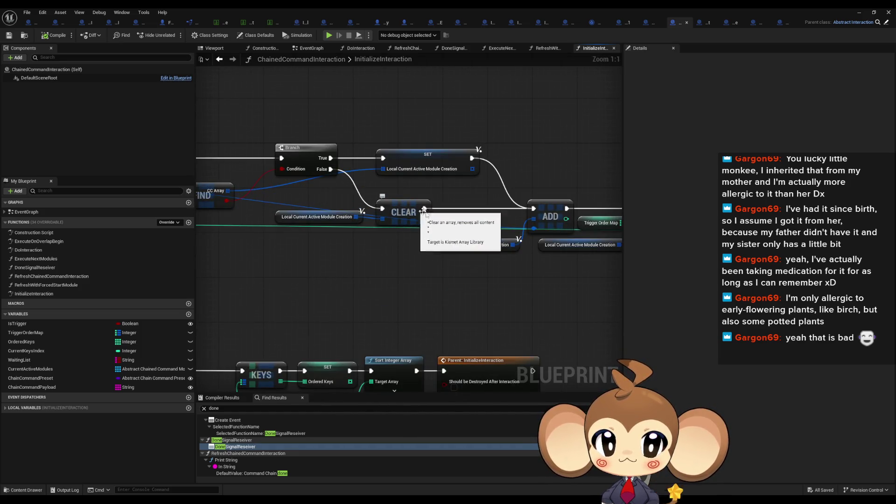
mouse_move(487, 229)
mouse_down()
mouse_move(348, 224)
mouse_move(837, 234)
mouse_up()
mouse_move(579, 254)
mouse_down()
mouse_move(807, 269)
mouse_move(794, 270)
mouse_up()
click(280, 168)
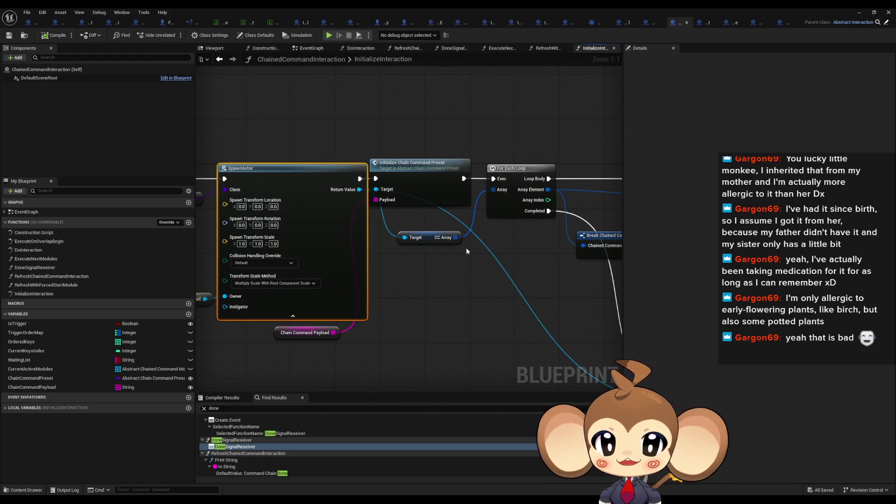
drag(464, 252, 568, 259)
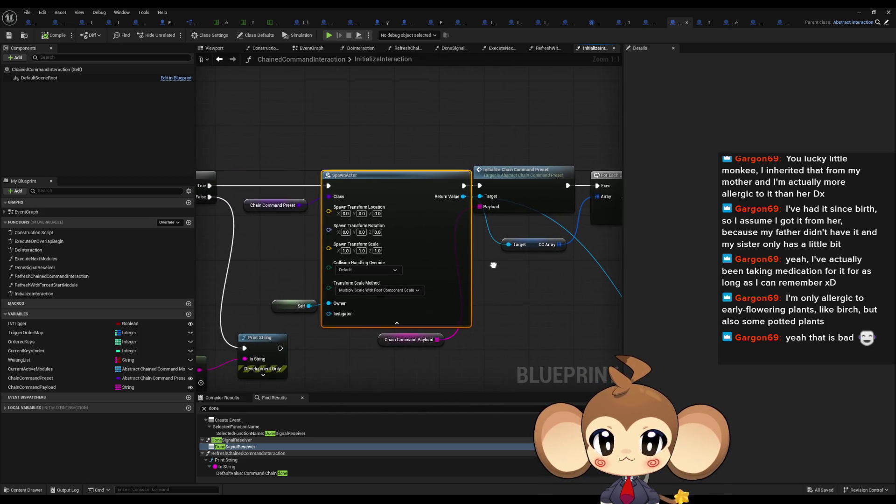
mouse_move(493, 268)
mouse_down()
mouse_move(311, 141)
mouse_move(353, 243)
mouse_move(302, 219)
mouse_move(394, 238)
mouse_move(301, 223)
mouse_move(621, 308)
mouse_up()
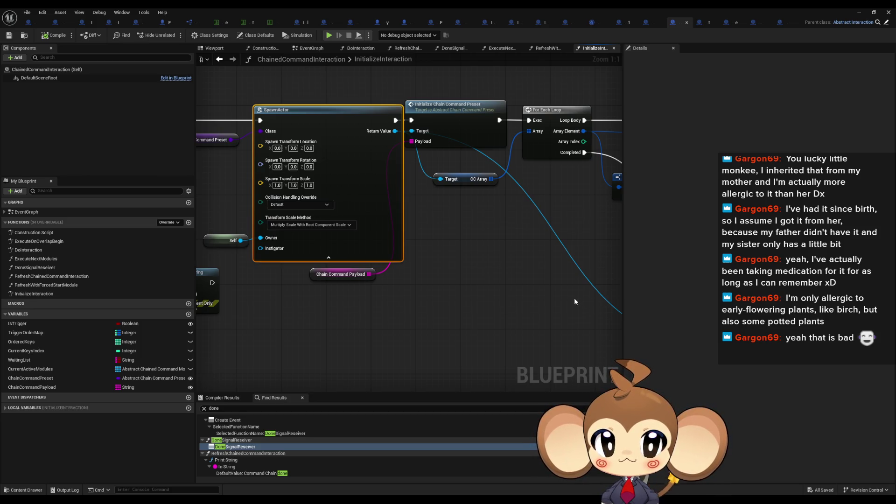
click(466, 127)
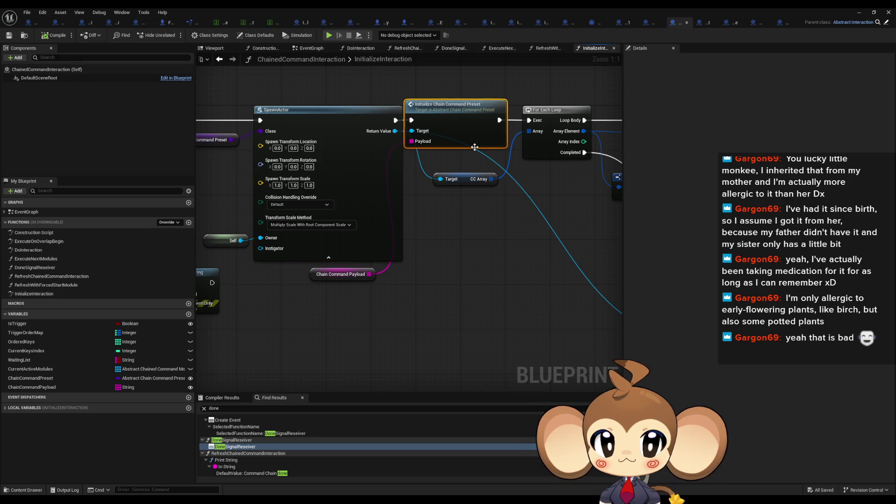
drag(467, 127, 430, 179)
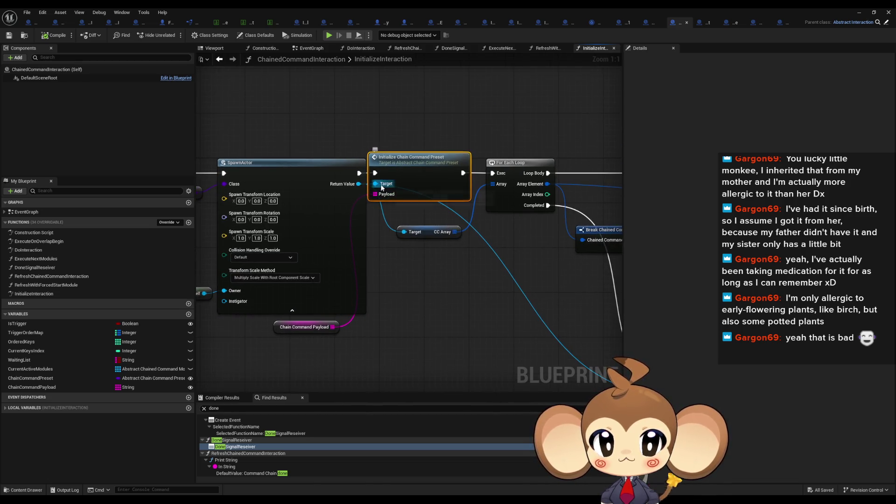
double_click(423, 171)
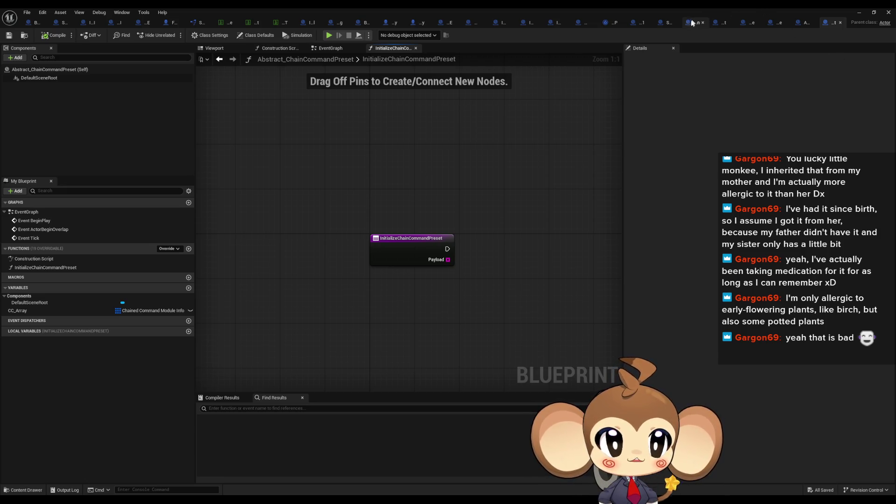
- Close the unneeded asset tabs and return to the ChainedCommandInteraction blueprint
middle_click(312, 24)
middle_click(347, 23)
middle_click(378, 23)
middle_click(408, 22)
middle_click(408, 23)
middle_click(413, 22)
middle_click(424, 22)
middle_click(444, 23)
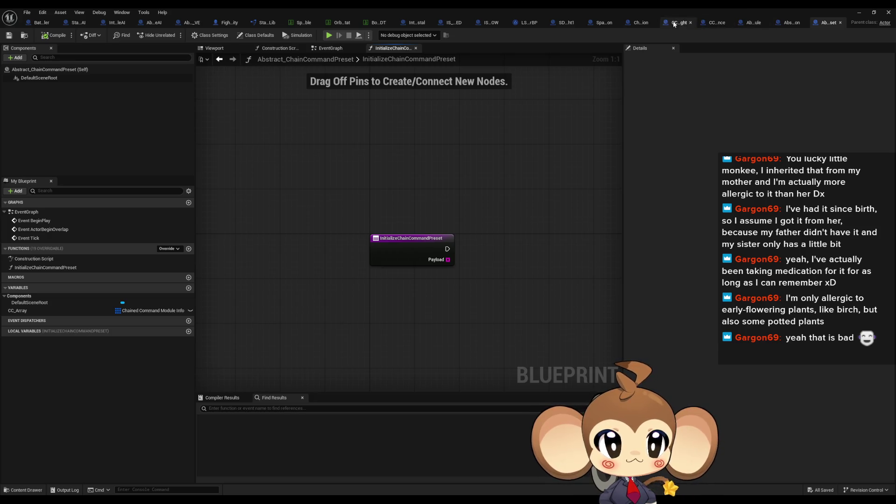
click(640, 23)
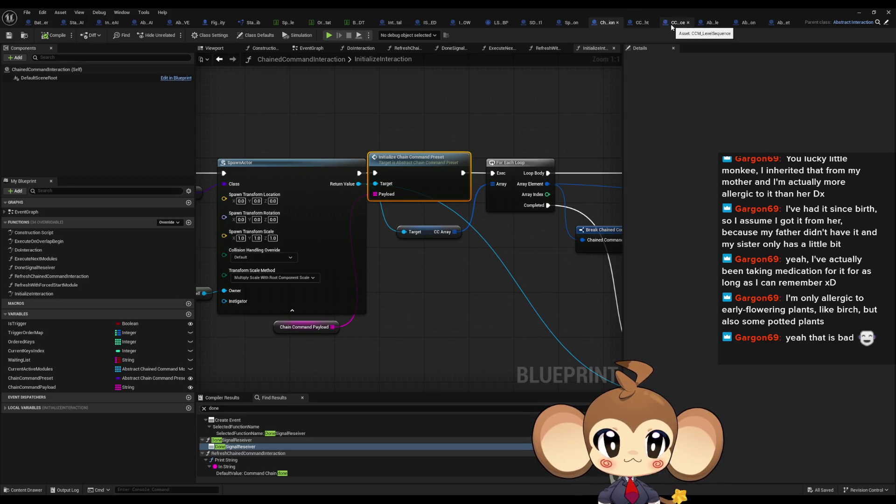
- Check the CCP_LevelSequenceAfterFight blueprint's InitializeChainCommandPreset, hiding its class defaults, then return to ChainedCommandInteraction
click(638, 22)
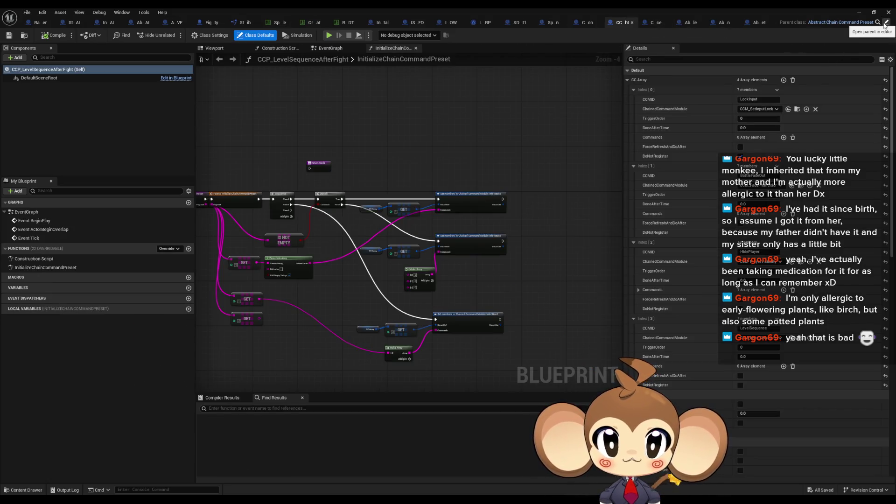
click(599, 22)
double_click(422, 173)
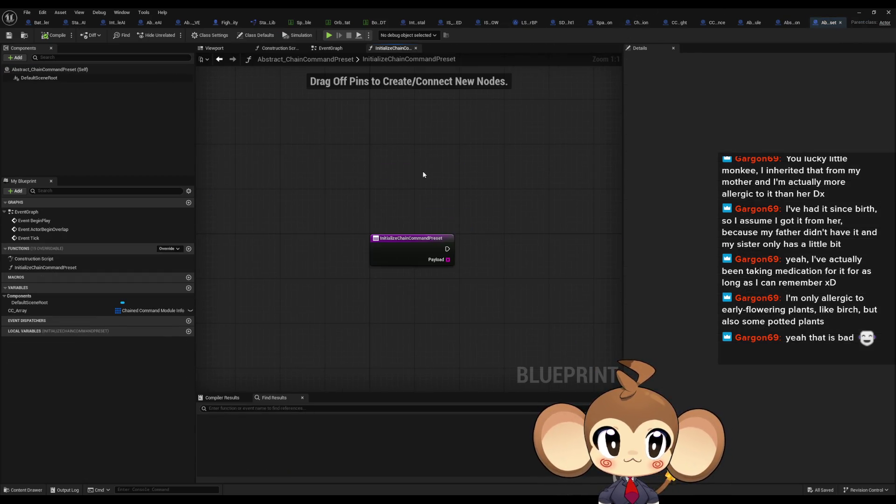
click(677, 24)
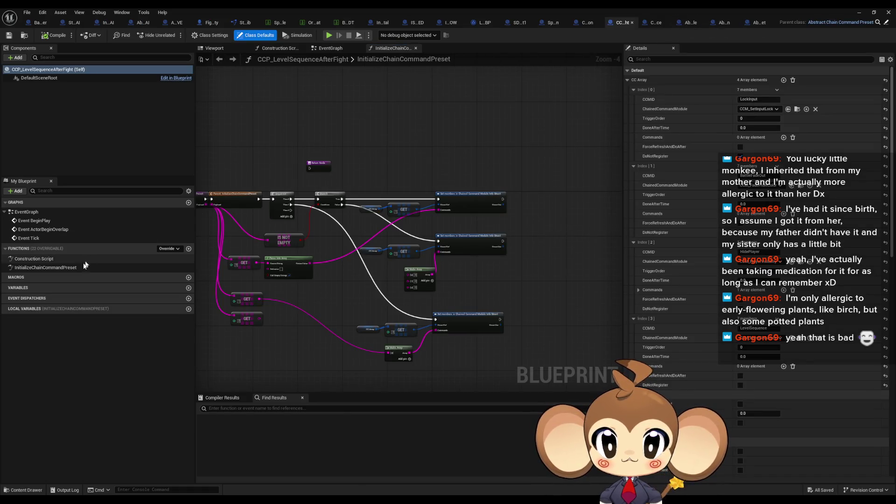
click(79, 267)
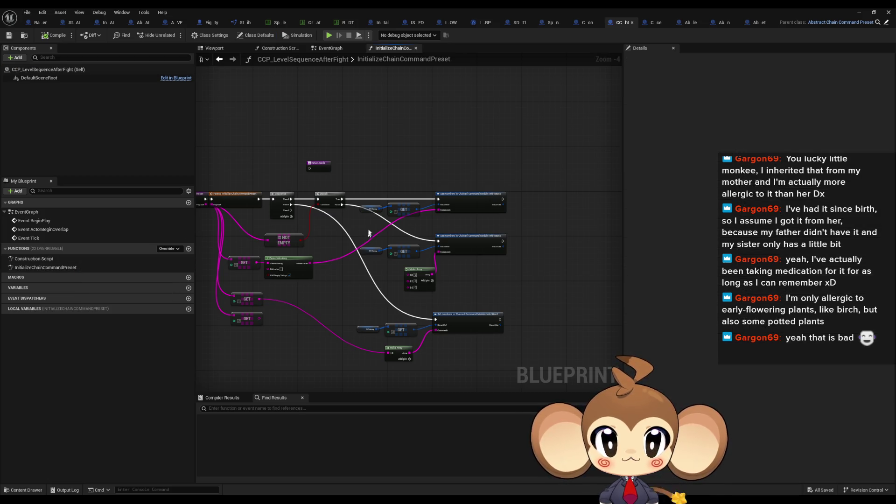
click(587, 22)
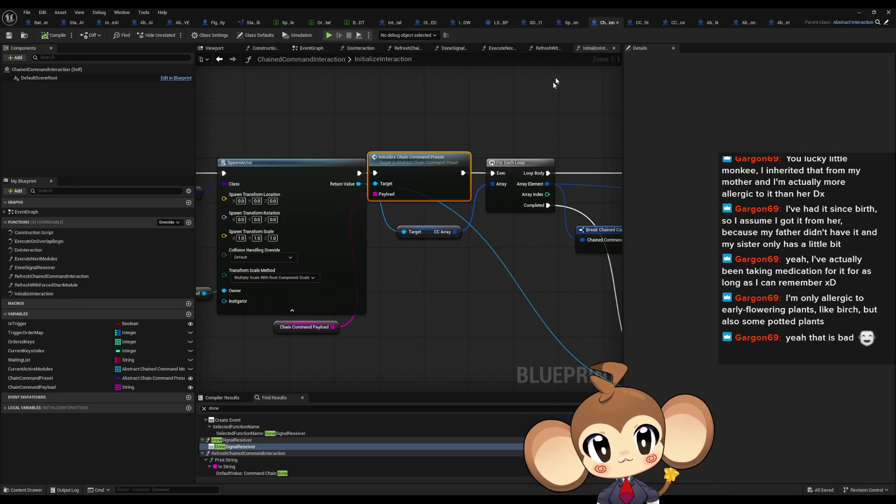
mouse_move(485, 205)
mouse_down()
mouse_move(322, 208)
mouse_move(396, 215)
mouse_move(303, 250)
mouse_up()
scroll(373, 205, down, 1)
scroll(537, 314, up, 1)
drag(543, 226, 588, 318)
mouse_move(369, 239)
mouse_down()
mouse_move(437, 253)
mouse_move(363, 183)
mouse_up()
scroll(437, 253, down, 1)
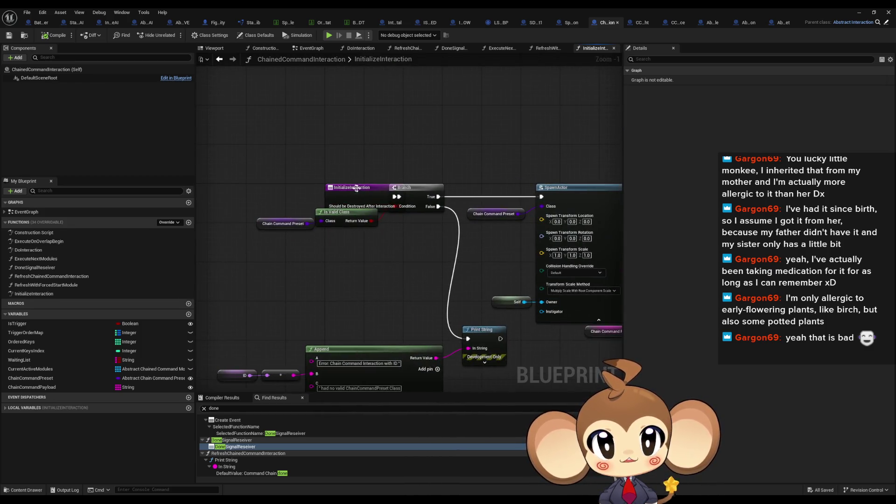
key(Home)
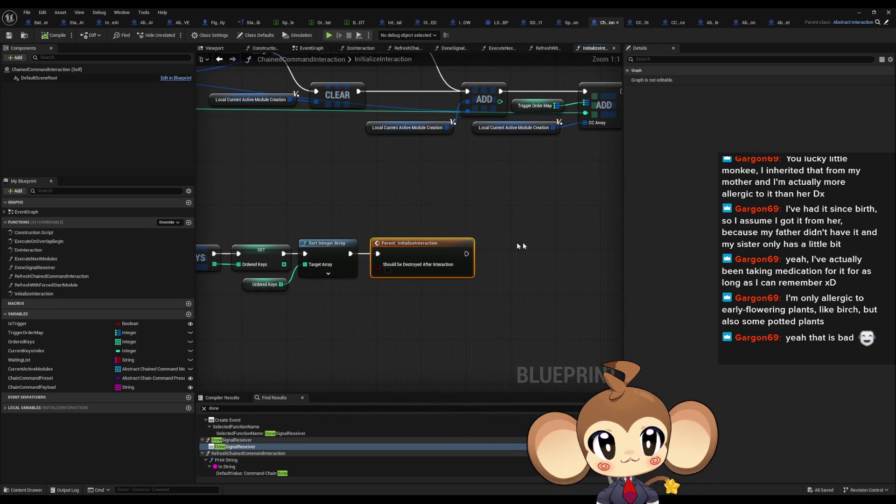
double_click(398, 245)
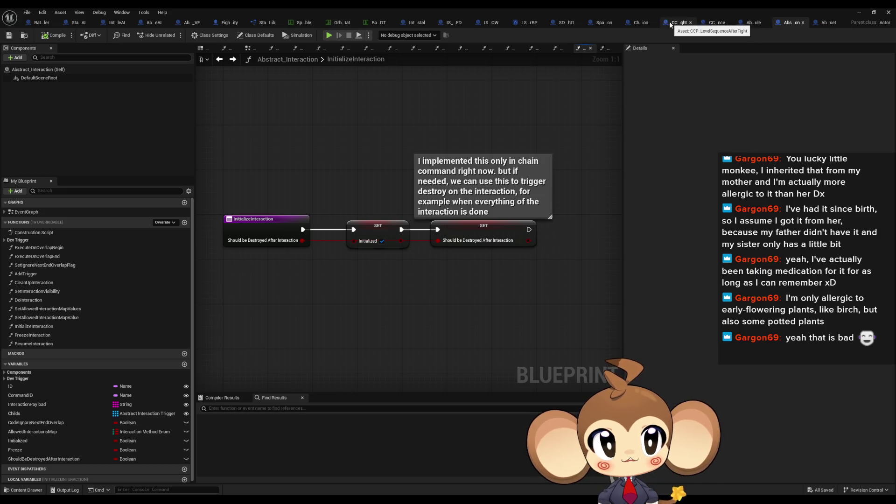
click(638, 24)
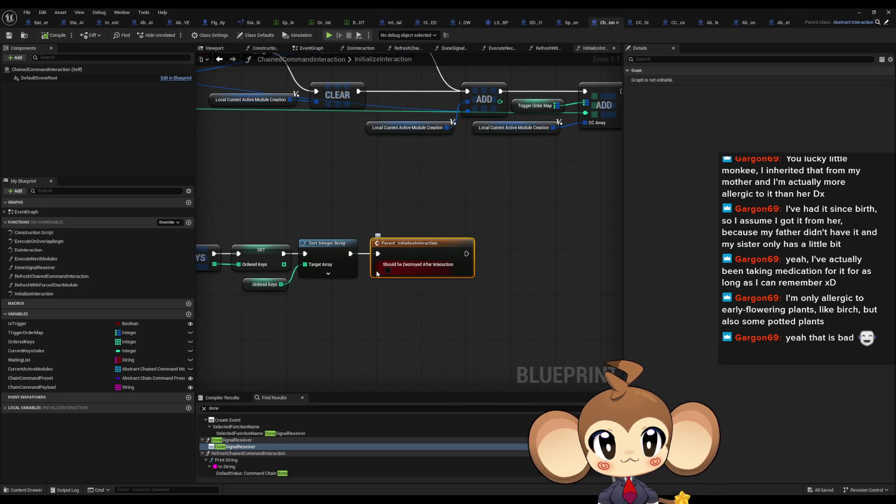
scroll(377, 274, down, 4)
scroll(411, 233, up, 2)
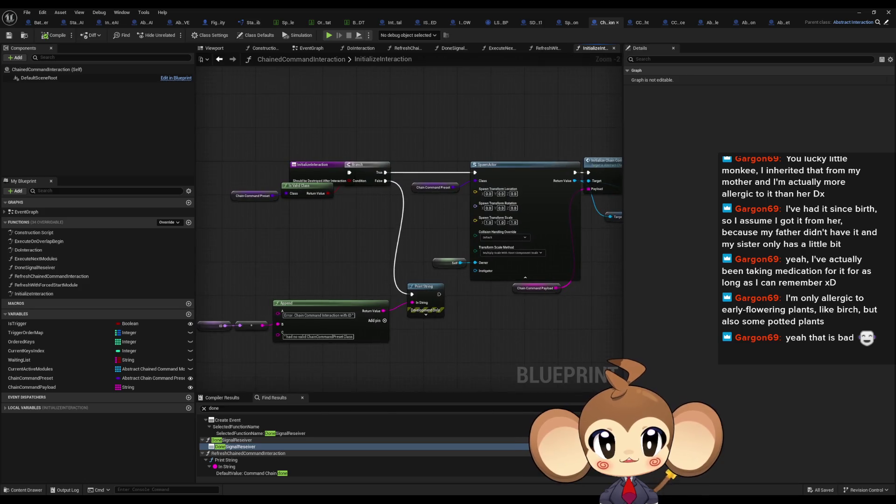
scroll(288, 206, down, 4)
mouse_move(297, 179)
mouse_down()
mouse_move(427, 274)
mouse_move(251, 275)
mouse_up()
- Rearrange the Is Valid Class, Chain Command Preset, Branch, Append and Print String nodes to make room
scroll(252, 276, up, 4)
shift+click(349, 202)
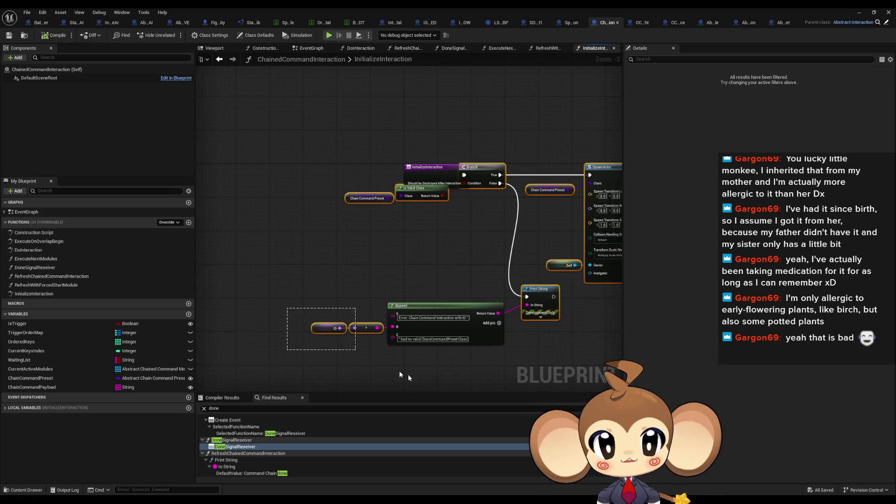
drag(443, 306, 485, 309)
click(453, 226)
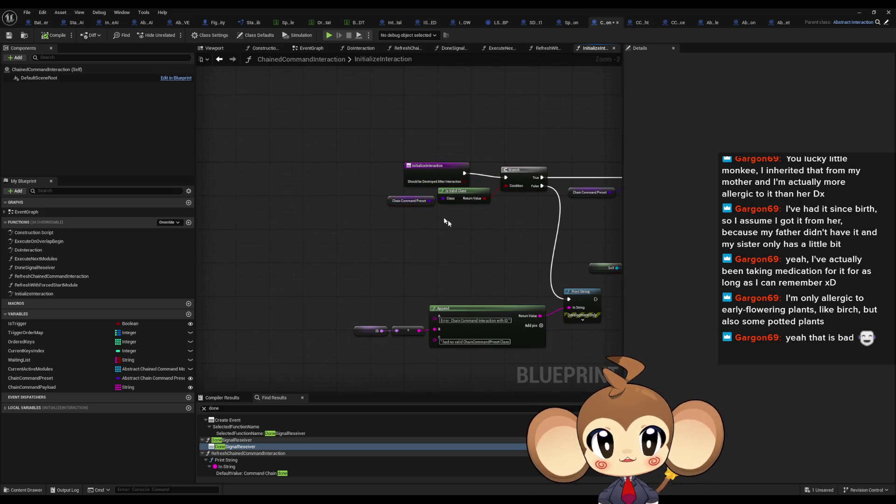
mouse_move(380, 189)
mouse_down()
mouse_move(455, 221)
mouse_move(477, 243)
mouse_up()
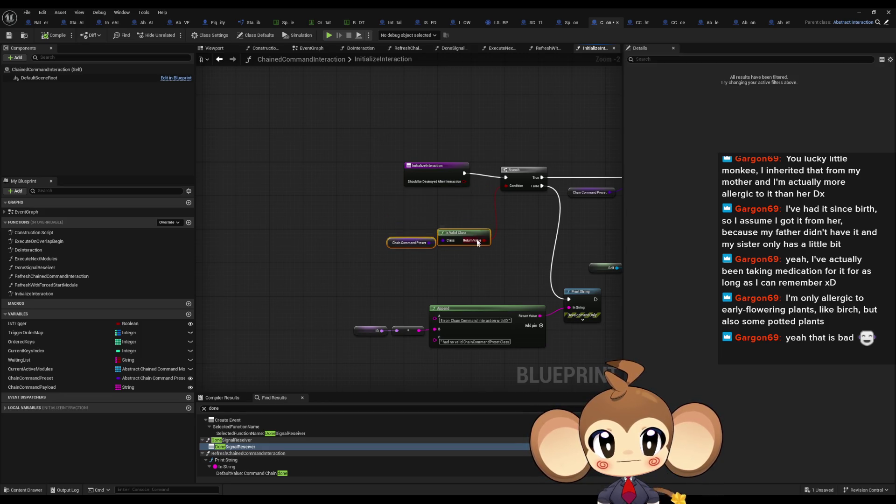
drag(621, 355, 442, 192)
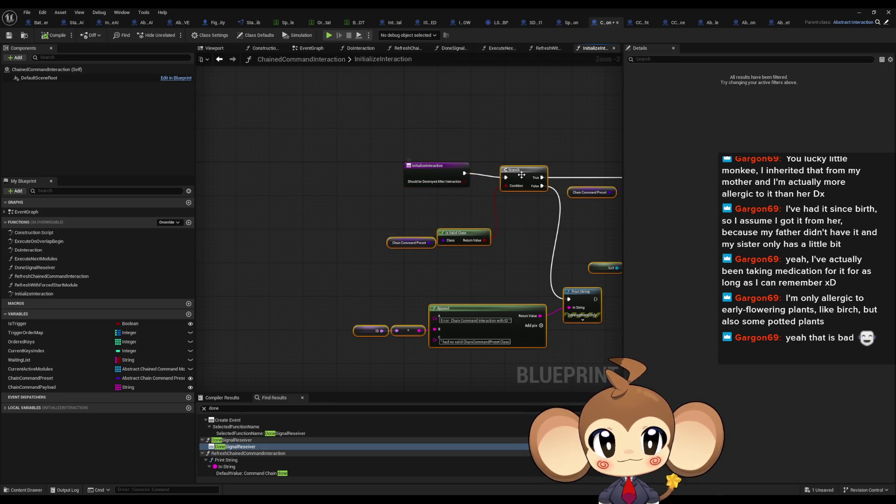
drag(524, 177, 524, 173)
click(443, 211)
drag(443, 211, 328, 181)
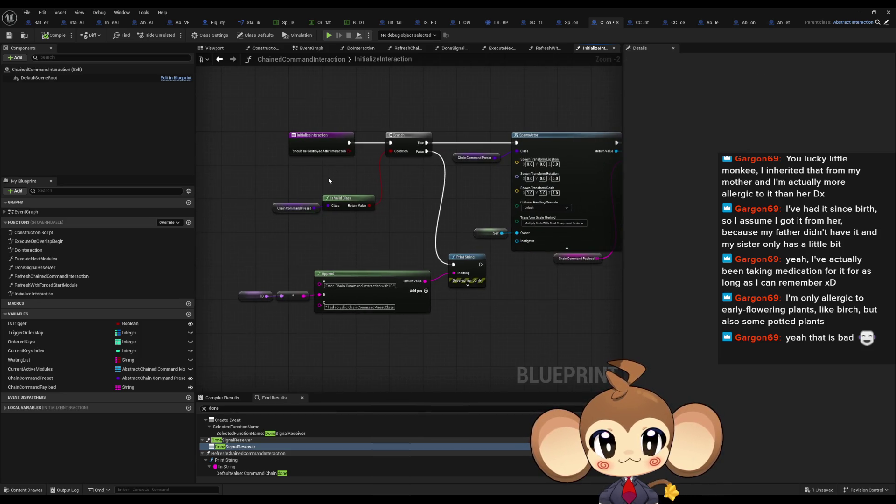
- Add a Should be Destroyed After Interaction getter and wire it into the Parent: InitializeInteraction call
right_click(414, 252)
text(should be)
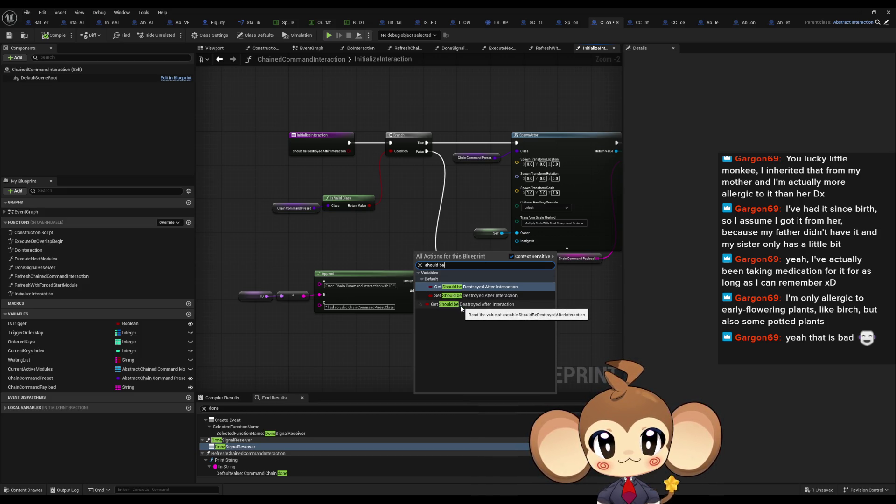
click(461, 305)
mouse_move(419, 257)
mouse_down()
mouse_move(615, 271)
mouse_move(616, 298)
mouse_move(360, 334)
mouse_move(394, 352)
mouse_up()
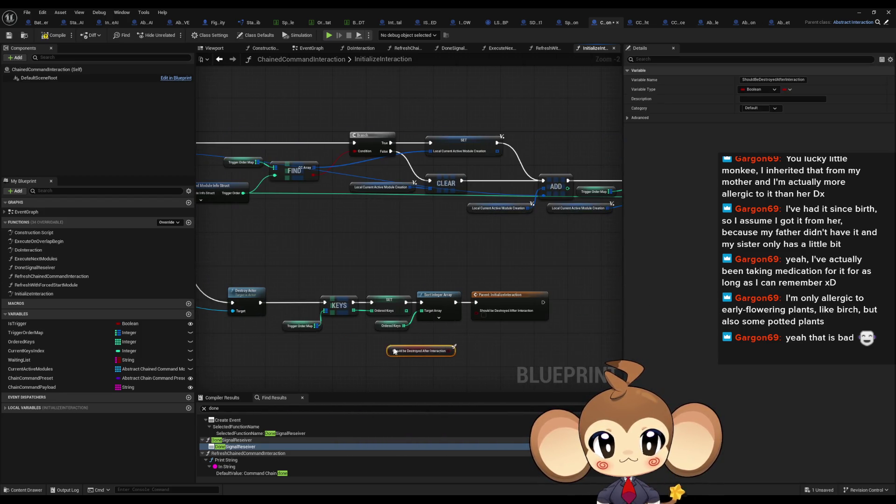
drag(456, 350, 478, 316)
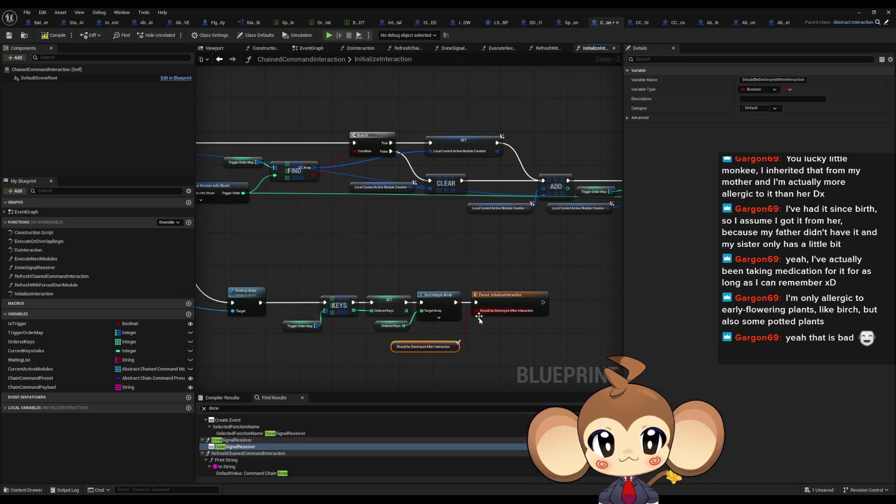
scroll(432, 345, down, 3)
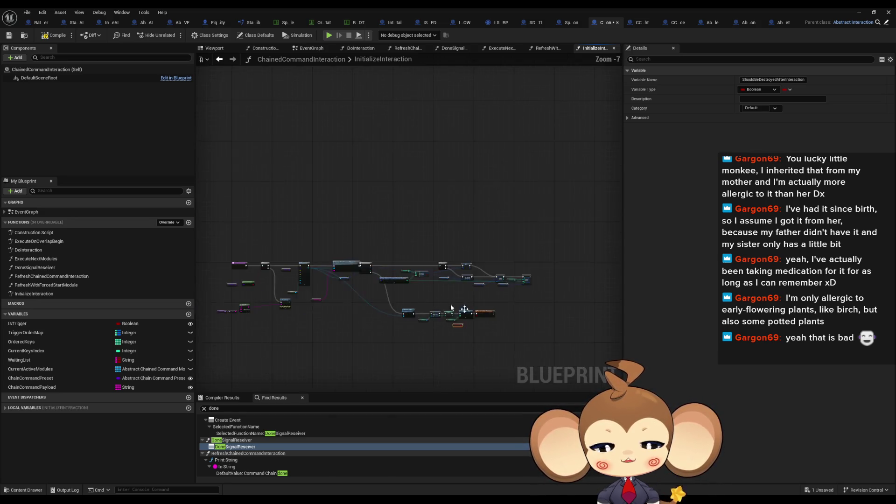
scroll(363, 270, up, 4)
right_click(254, 273)
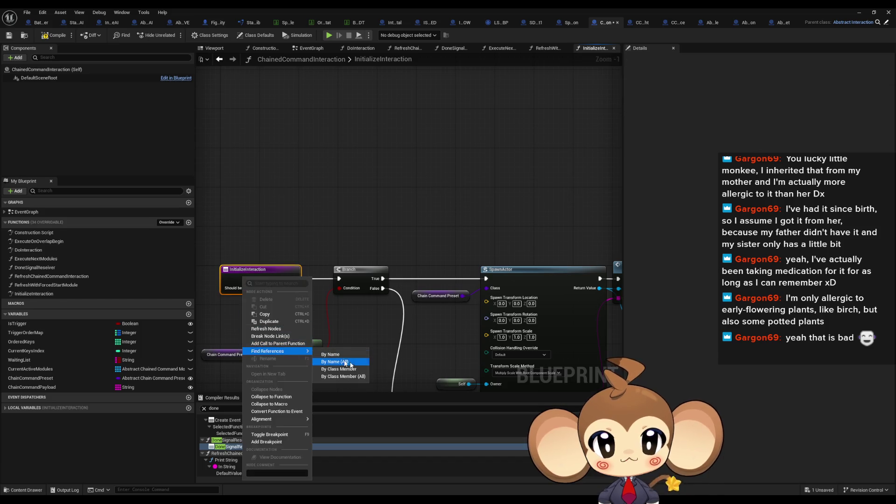
- Find InitializeInteraction references and wire Interaction_KeyPickup's destroy flag into its parent InitializeInteraction call
click(355, 379)
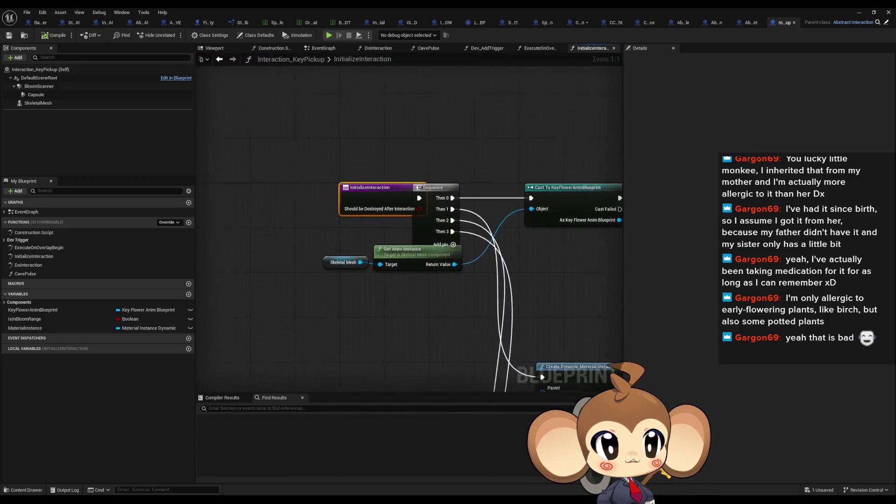
mouse_move(458, 219)
mouse_down()
mouse_move(328, 198)
mouse_move(354, 280)
mouse_up()
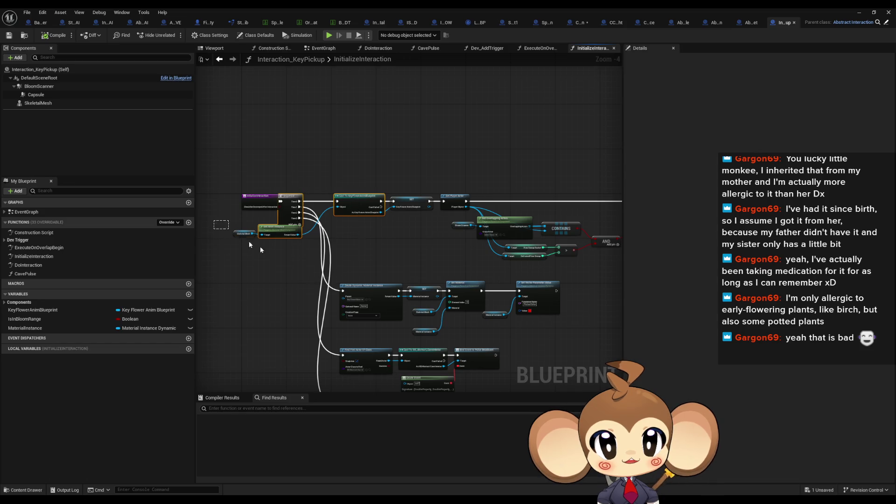
scroll(381, 268, down, 5)
scroll(405, 262, up, 5)
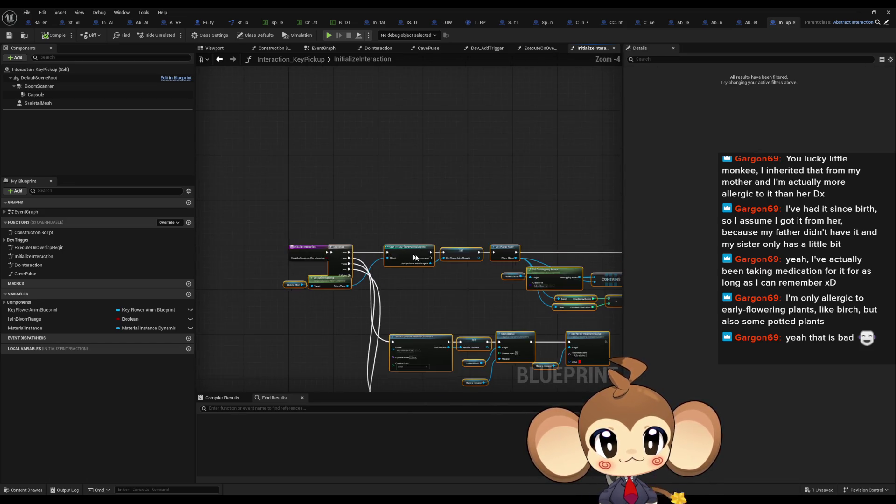
drag(357, 368, 321, 260)
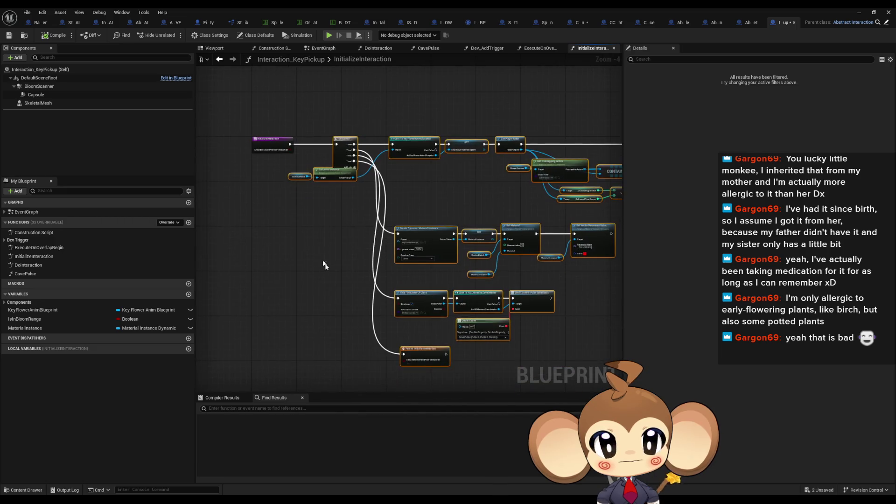
scroll(309, 222, up, 1)
mouse_move(286, 124)
mouse_down()
mouse_move(410, 373)
mouse_move(437, 304)
mouse_up()
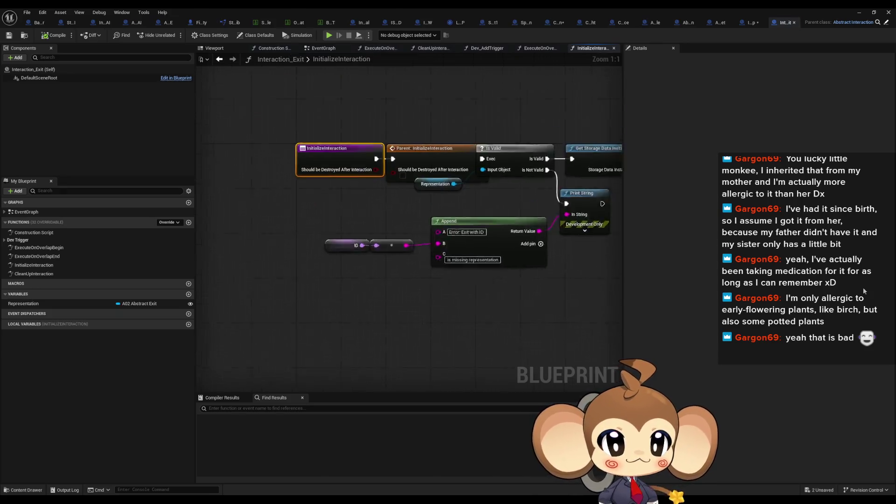
scroll(243, 198, up, 4)
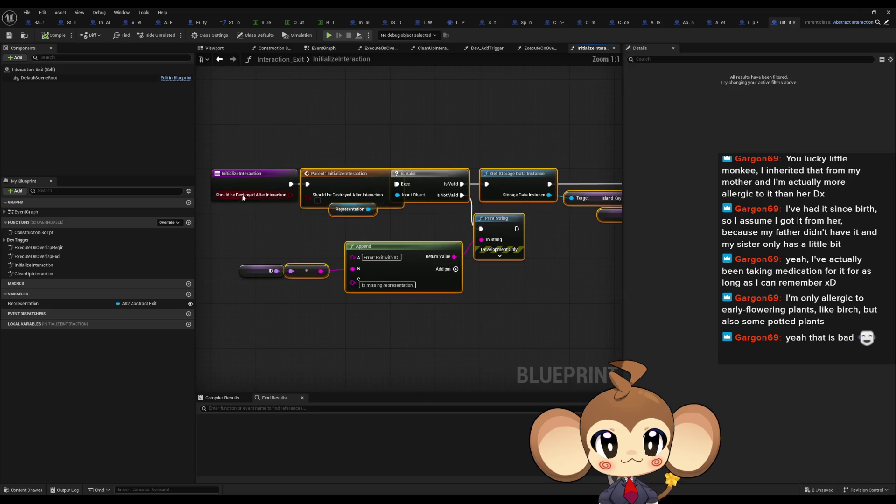
click(283, 228)
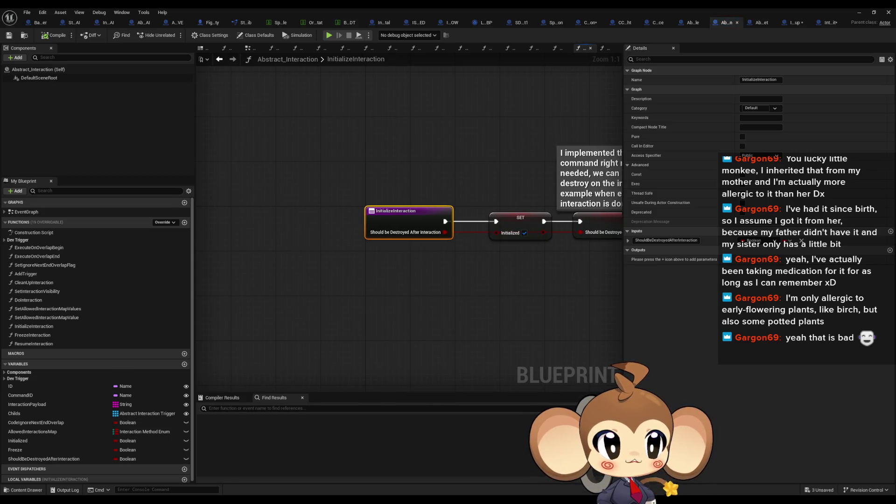
- Recheck the ChainedCommandInteraction graph, then minimise the blueprint editor and start Play in Editor
key(alt+Left)
scroll(290, 226, down, 5)
drag(291, 226, 220, 206)
scroll(283, 233, up, 1)
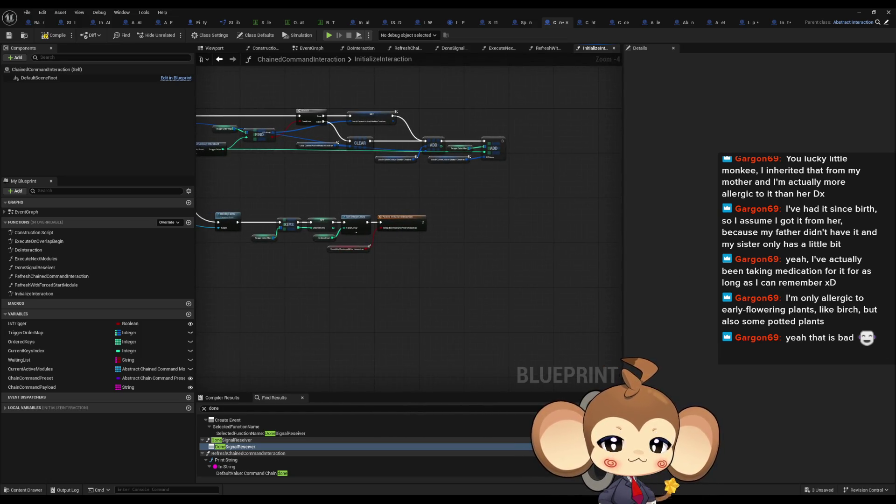
drag(372, 188, 698, 246)
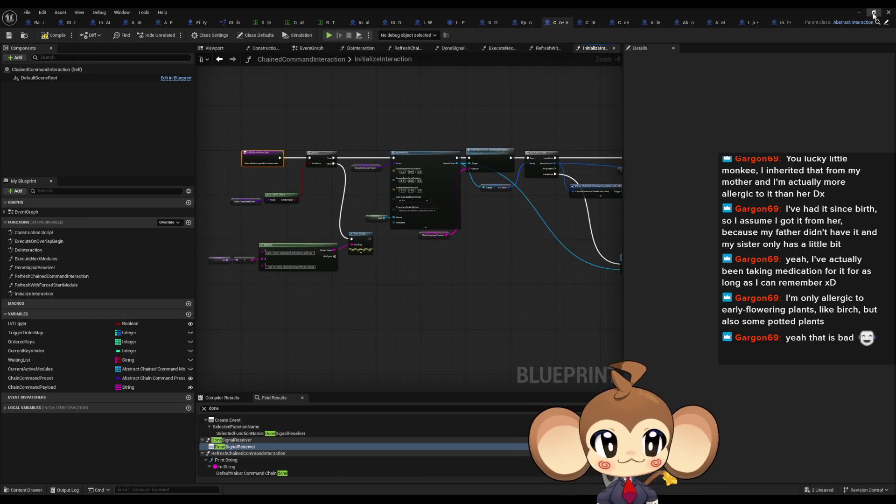
click(857, 14)
click(173, 35)
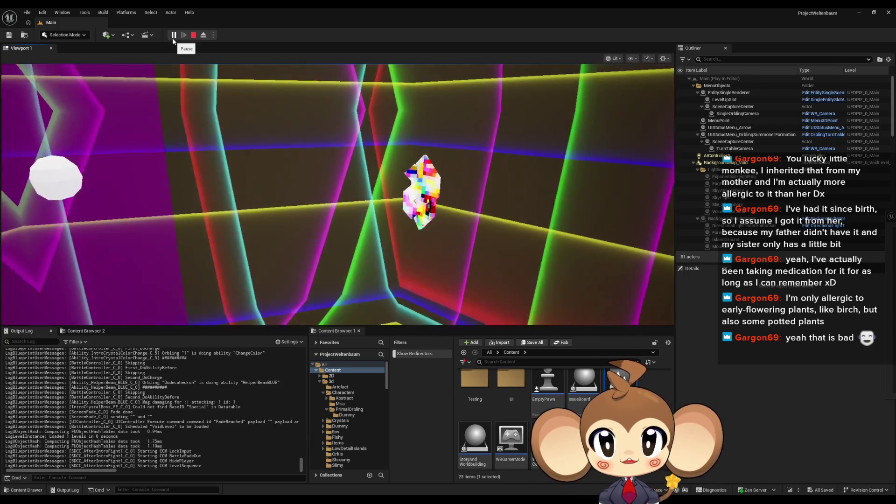
- Pause the play test, inspect SDCC_AfterIntroFight10 in the Outliner, and resume the game
click(173, 35)
scroll(744, 188, down, 10)
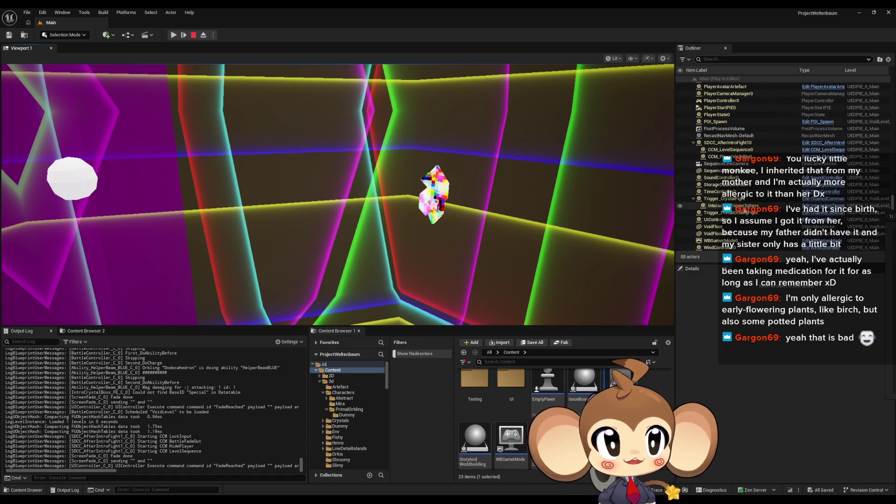
click(722, 144)
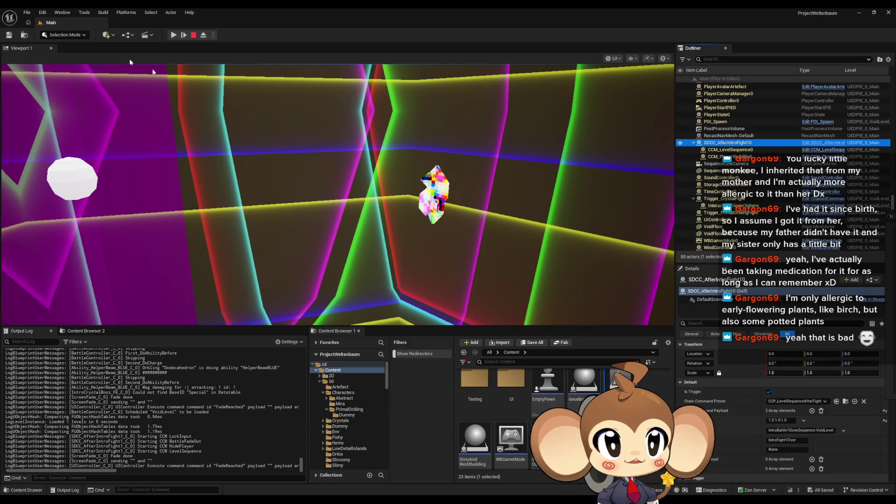
click(173, 35)
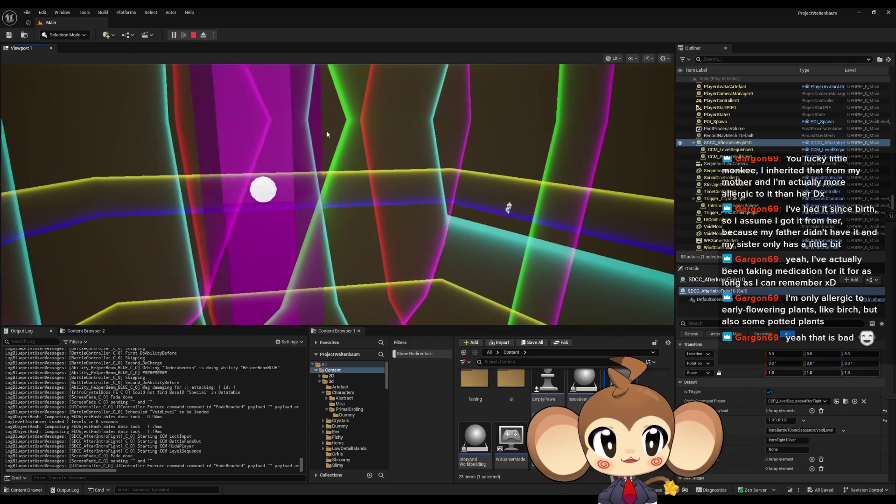
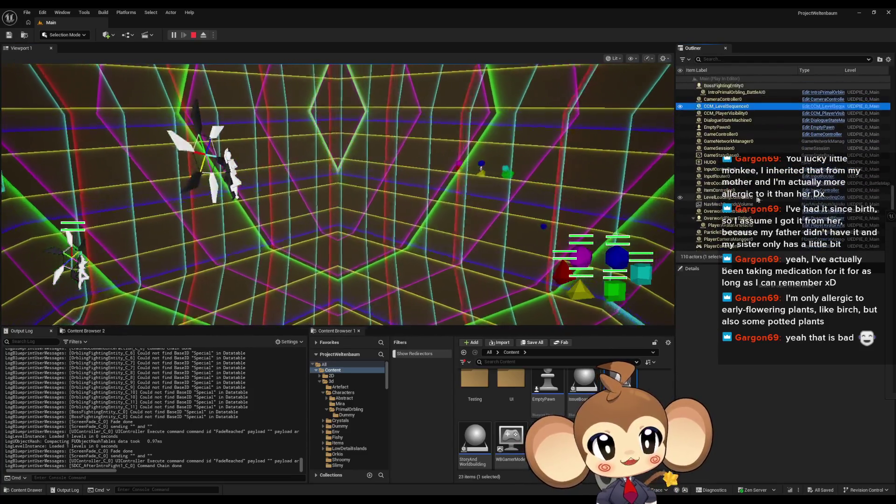
- Inspect CCM_PlayerVisibility0 and CCM_LevelSequence0 in Details, then stop Play-In-Editor with Esc
click(751, 211)
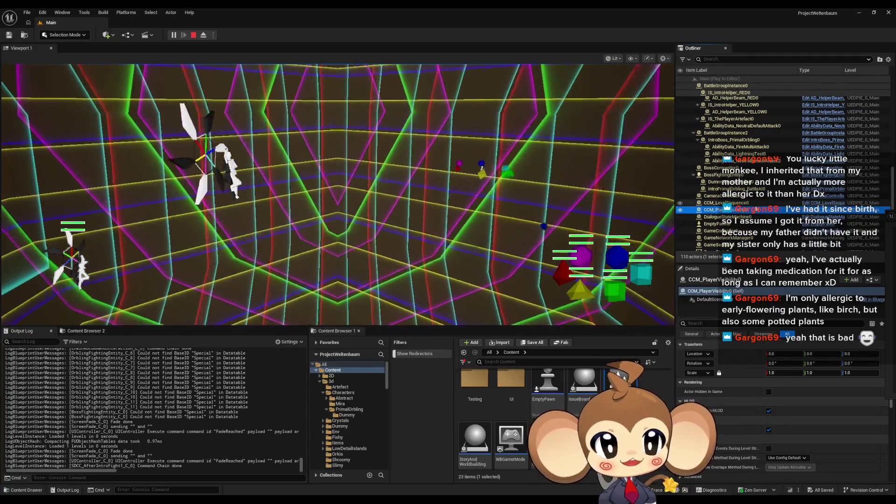
click(747, 204)
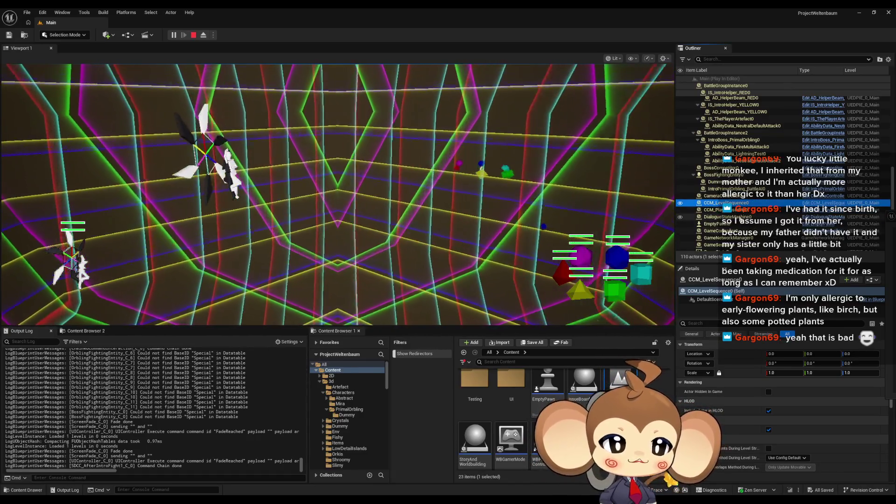
click(738, 211)
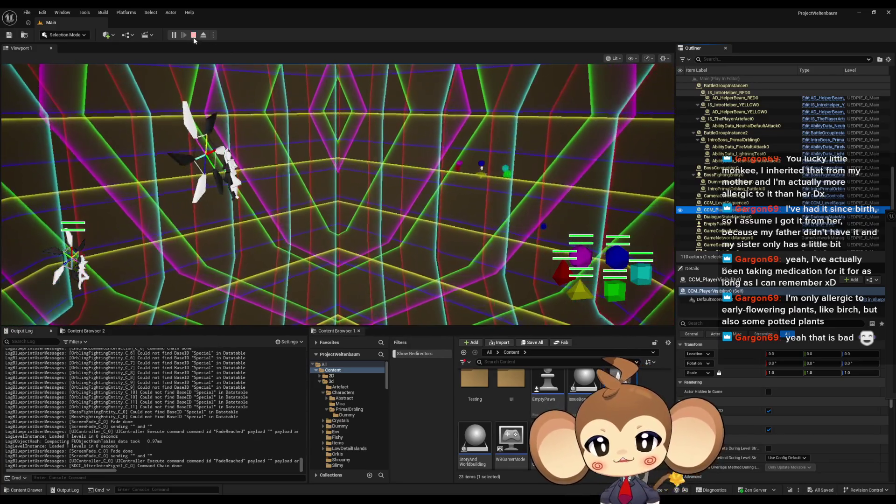
key(Escape)
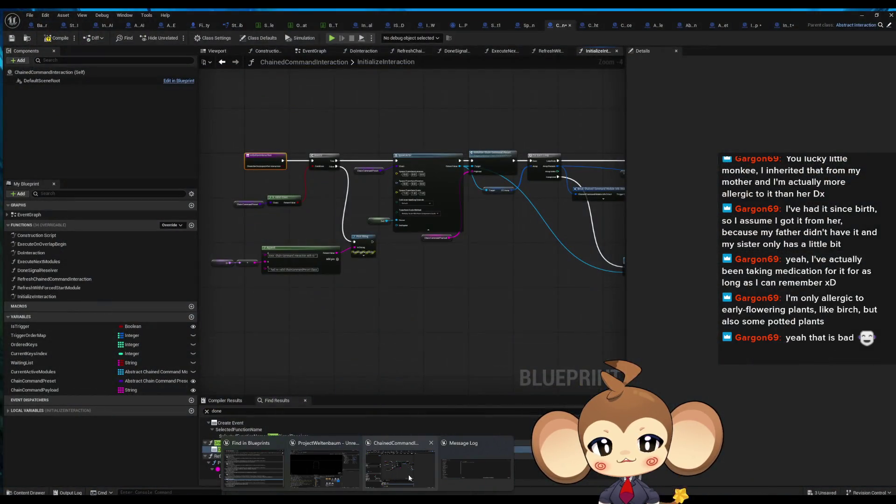
- Bring up ChainedCommandInteraction and open its ExecuteNextModules graph and the Start CCM definition
click(408, 474)
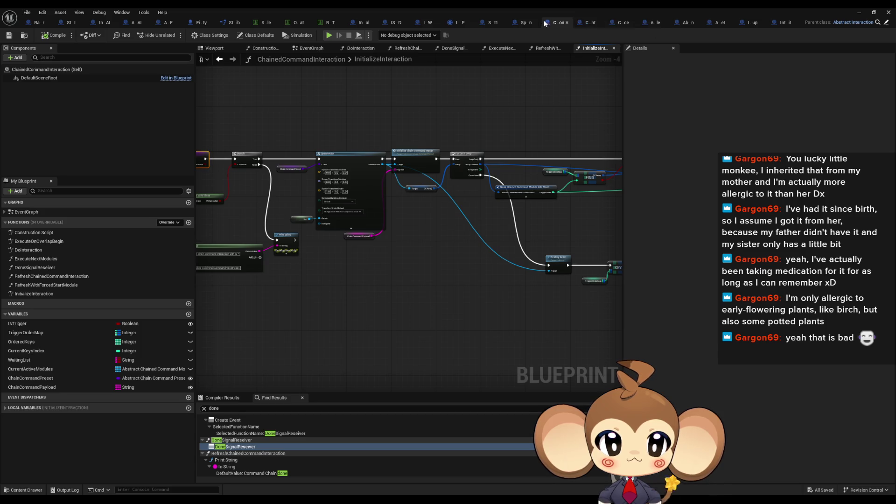
drag(441, 245, 291, 243)
double_click(37, 258)
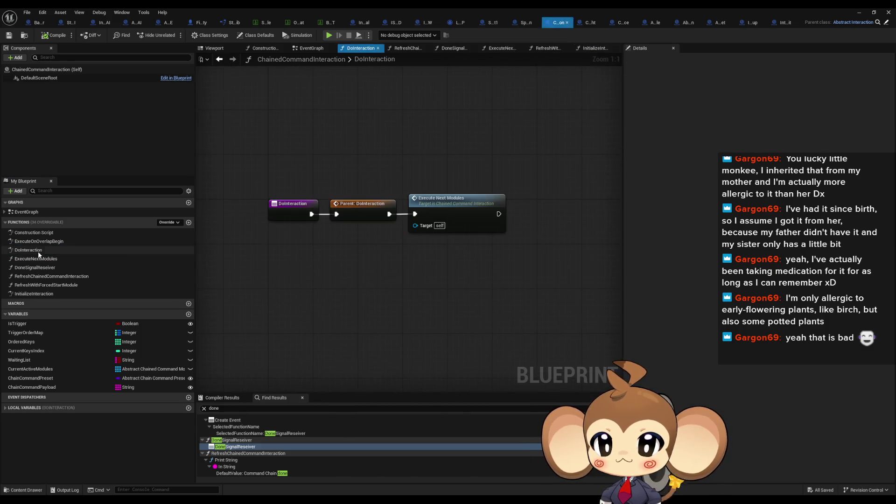
scroll(454, 213, down, 5)
scroll(470, 167, up, 5)
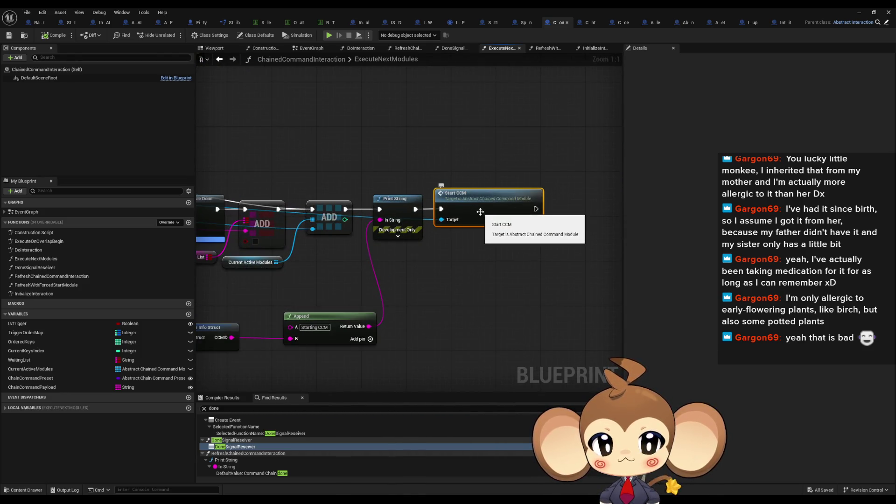
double_click(479, 211)
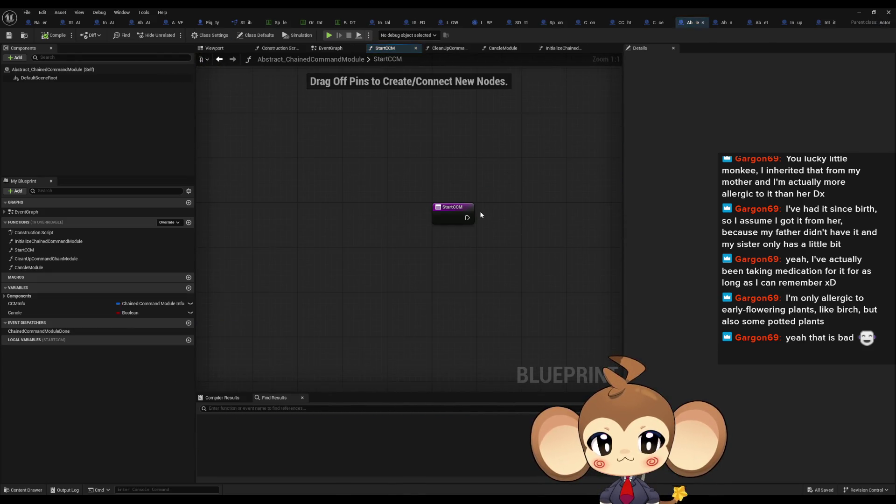
- Find references to Call Chained Command Module Done from CCM_LevelSequence's SequenceDone graph
click(656, 23)
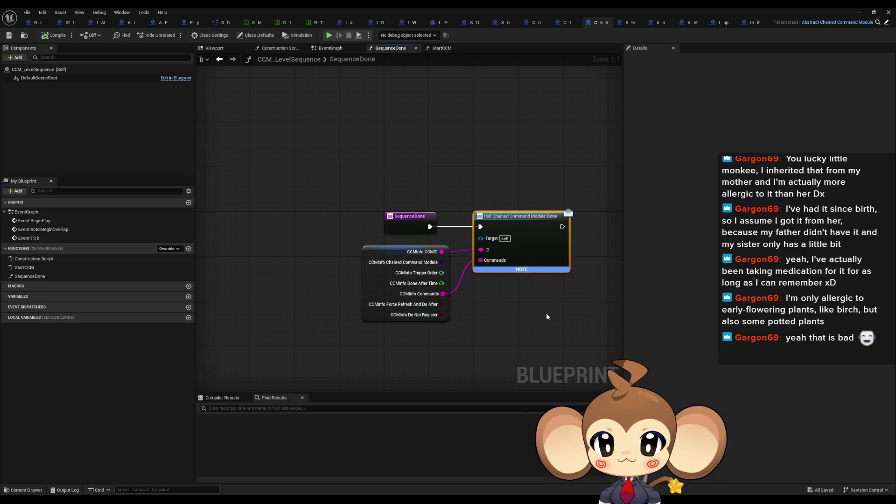
double_click(27, 268)
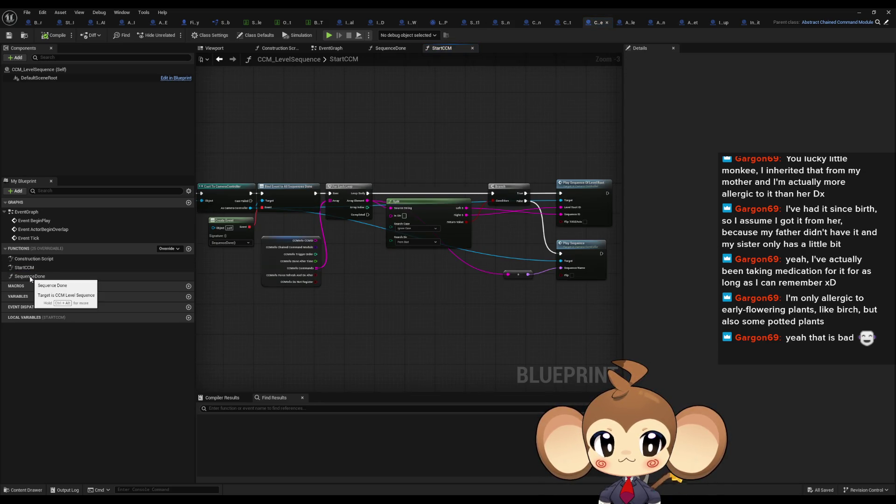
double_click(30, 276)
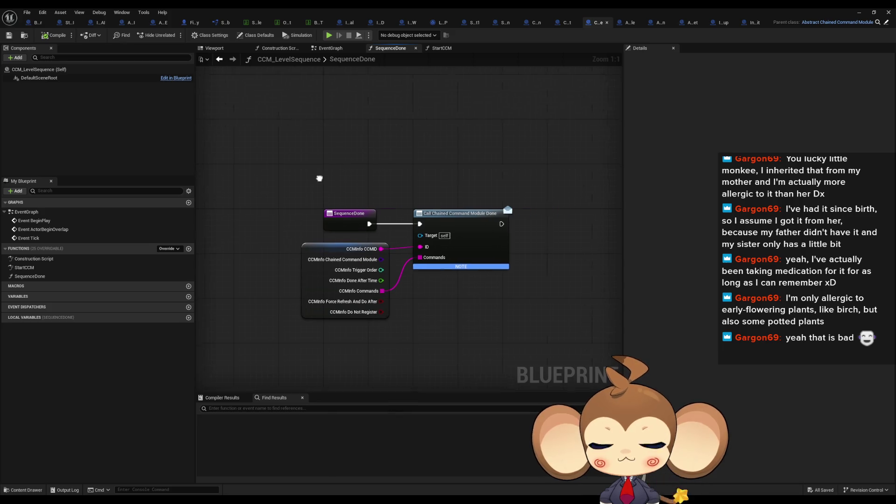
right_click(432, 224)
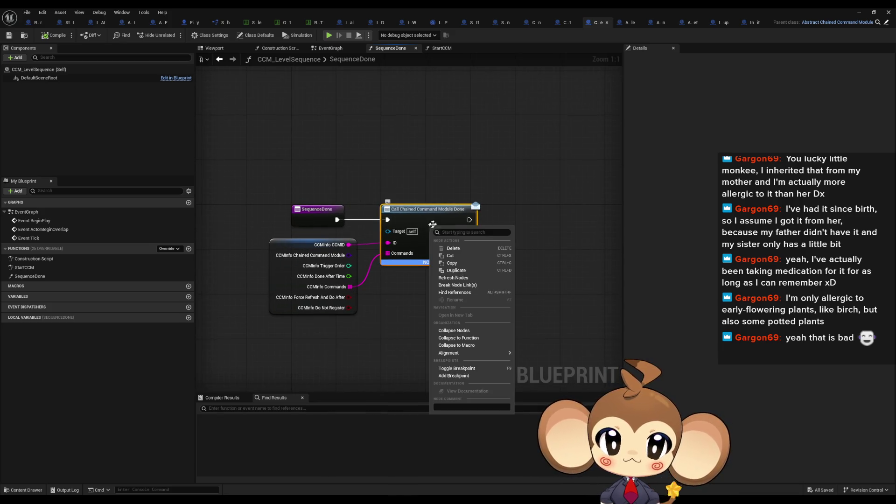
click(485, 293)
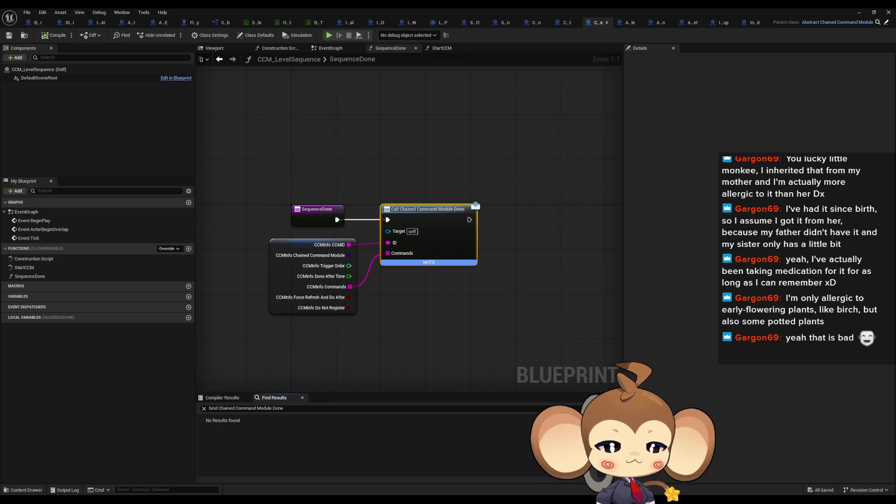
drag(440, 326, 452, 327)
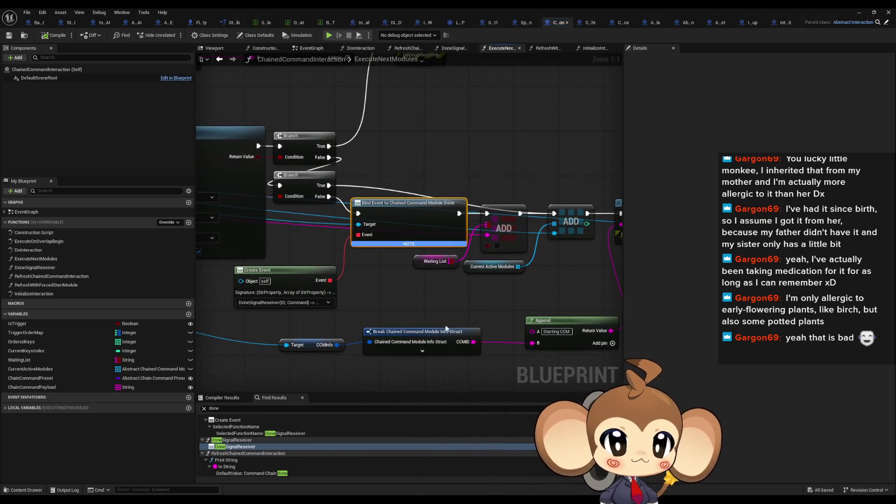
- Examine DoneSignalReseiver's loop, clear and Cancle Module nodes, then open CancleModule's definition
double_click(35, 268)
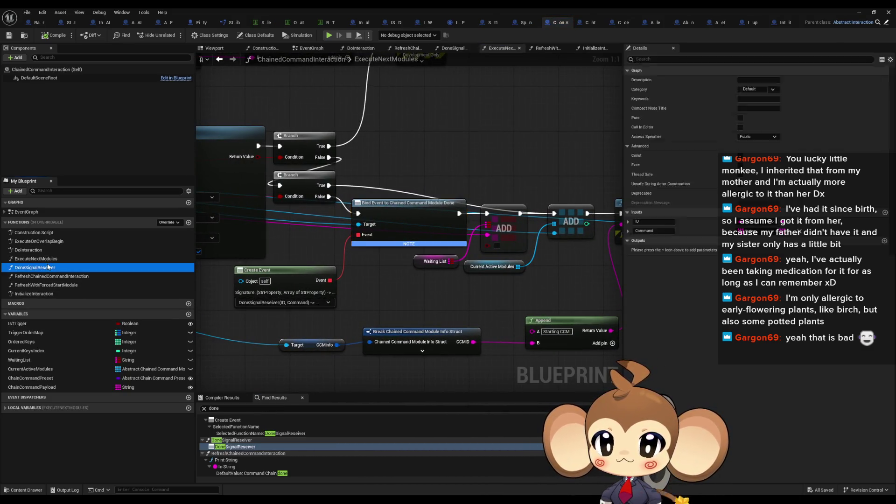
scroll(372, 314, down, 2)
mouse_move(372, 313)
mouse_down()
mouse_move(355, 291)
mouse_move(350, 301)
mouse_up()
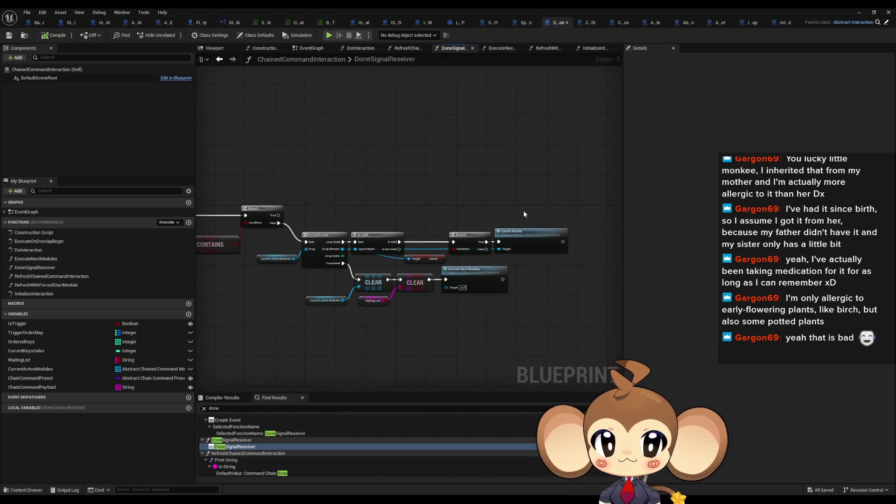
scroll(523, 210, up, 2)
click(519, 233)
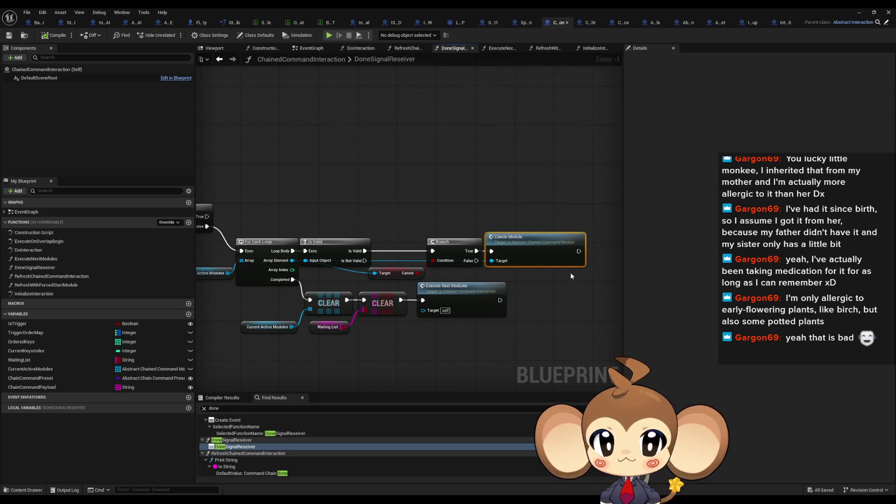
drag(477, 261, 623, 222)
mouse_move(747, 215)
mouse_down()
mouse_move(360, 184)
mouse_move(225, 187)
mouse_up()
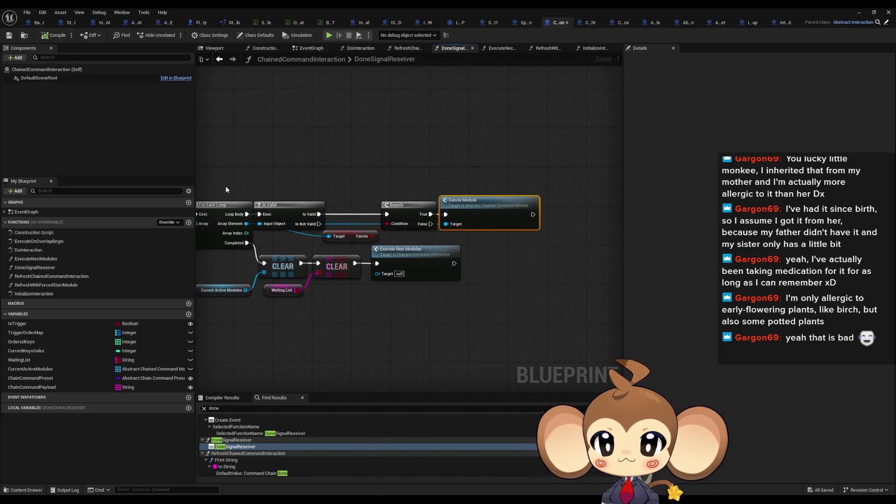
double_click(484, 212)
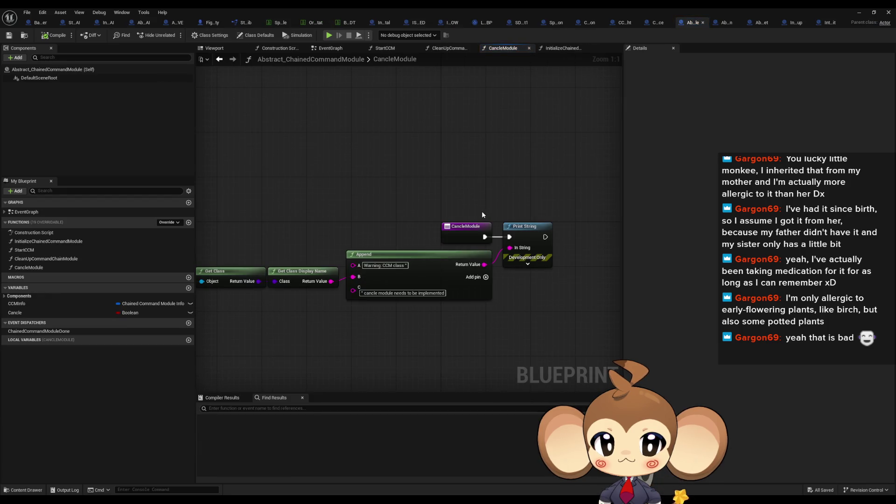
- Show CCP_LevelSequenceAfterFight's preset graph in a restored floating window and select the Blueprints folder
click(623, 26)
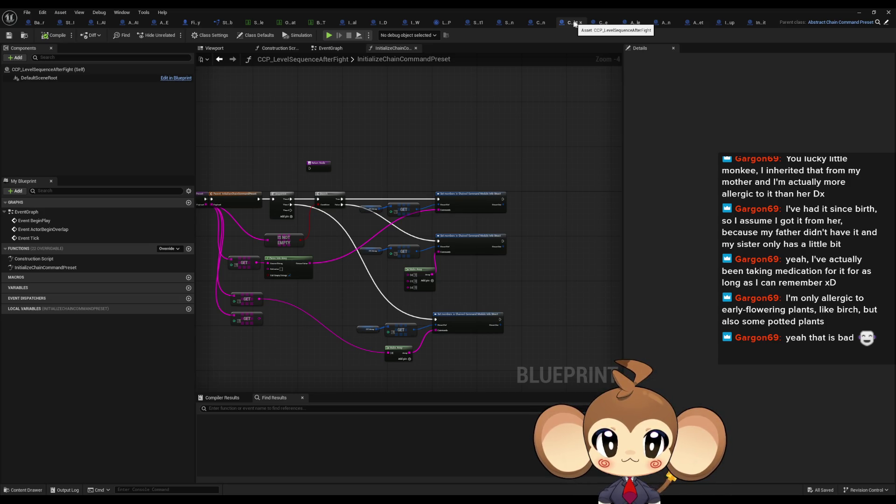
double_click(518, 7)
scroll(537, 397, up, 5)
click(557, 399)
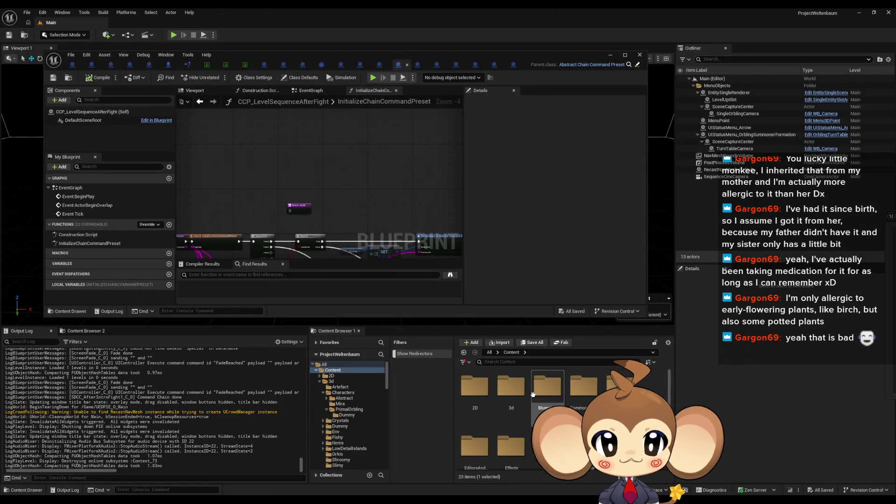
- Browse Blueprints > OverworldLogic > Interactions > ChainedCommandInteraction > ChainedCommandModules and open CCM_AutomaticWalker full screen
double_click(557, 399)
scroll(560, 404, down, 3)
scroll(537, 411, down, 3)
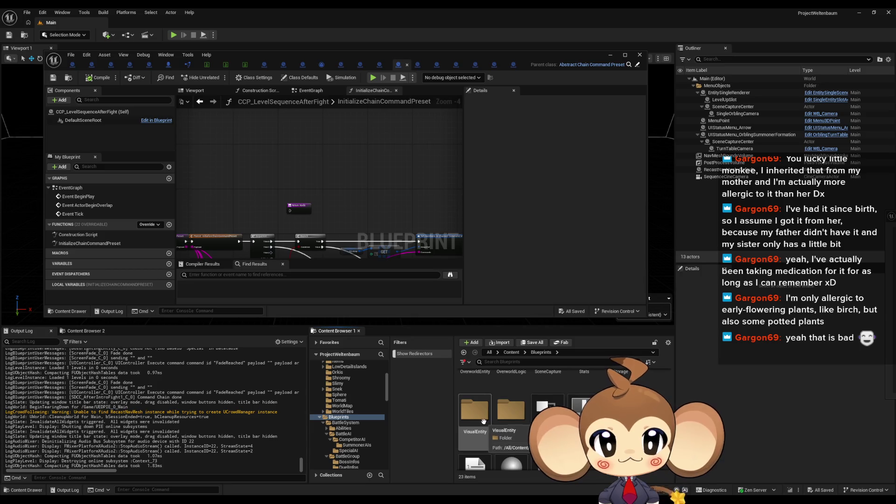
double_click(510, 372)
scroll(494, 410, up, 3)
double_click(489, 403)
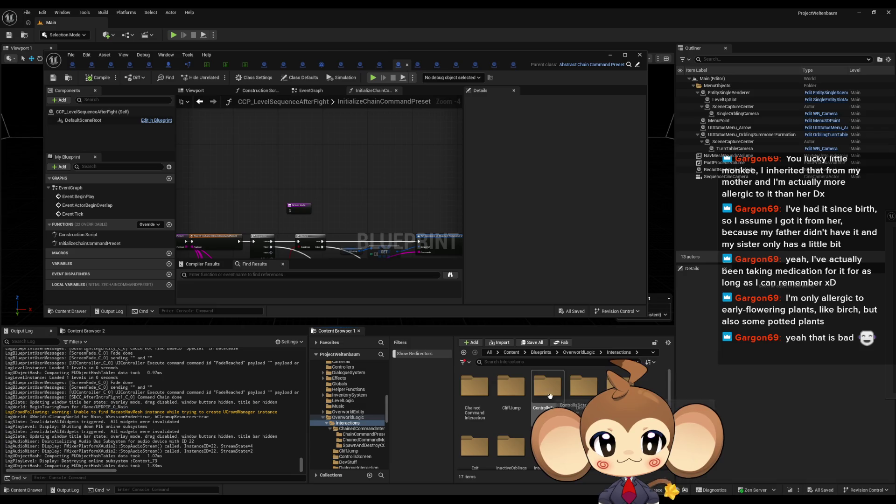
click(487, 395)
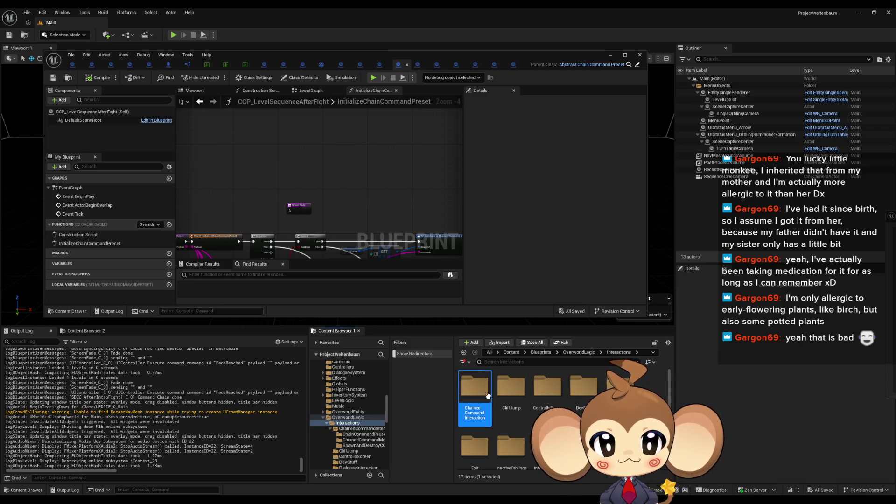
double_click(487, 396)
double_click(522, 401)
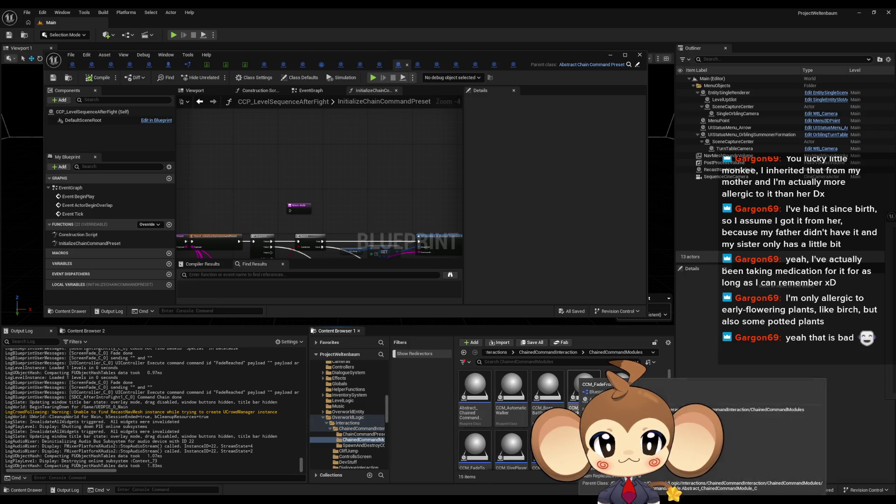
double_click(511, 389)
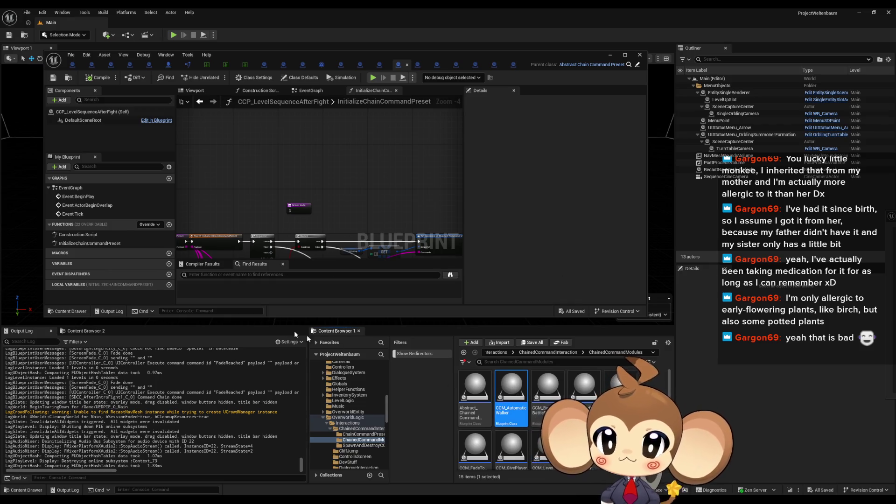
double_click(312, 56)
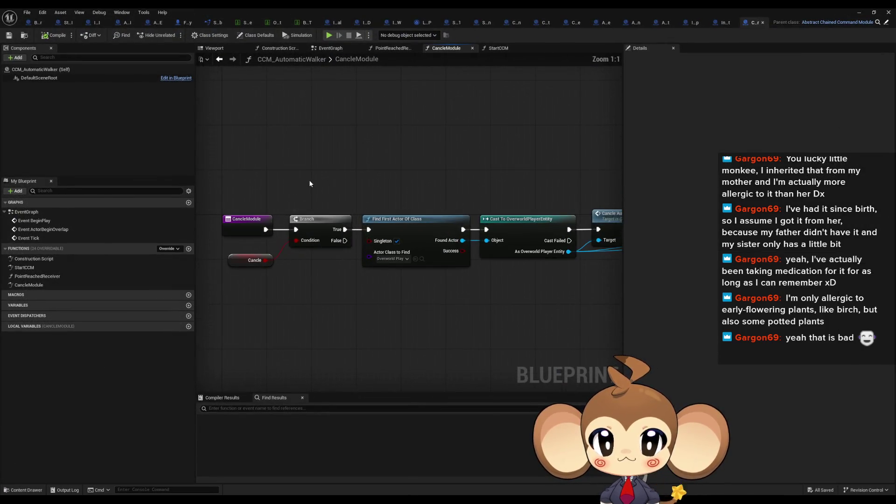
- Inspect CCM_AutomaticWalker's CancleModule nodes: Find First Actor Of Class, Cancle Automated Walk, Enable Controlls, Clean Up
click(251, 260)
click(346, 238)
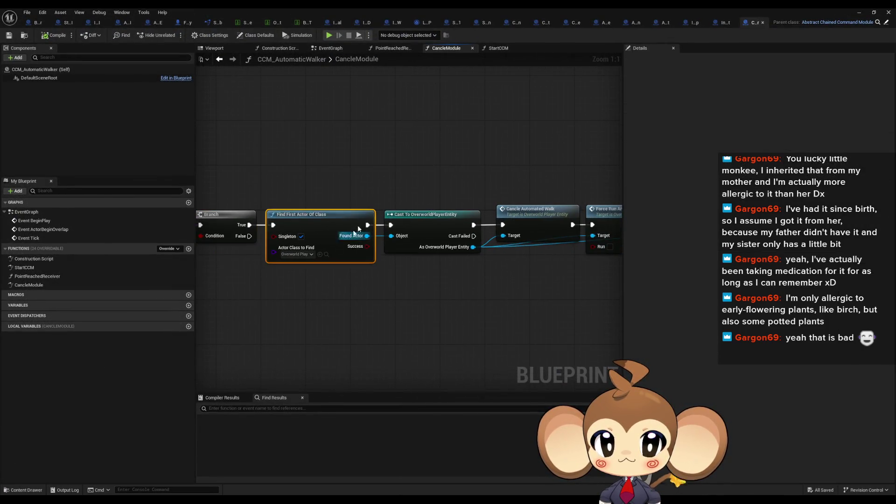
click(334, 243)
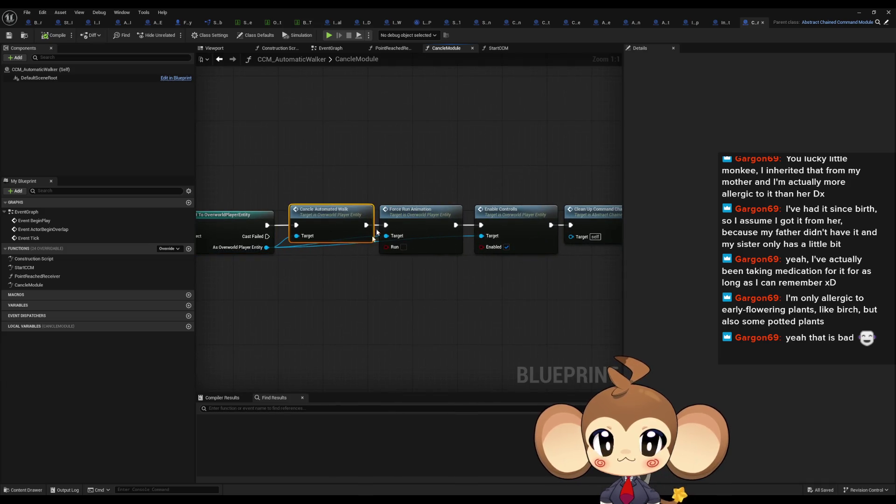
click(394, 239)
click(448, 238)
click(495, 233)
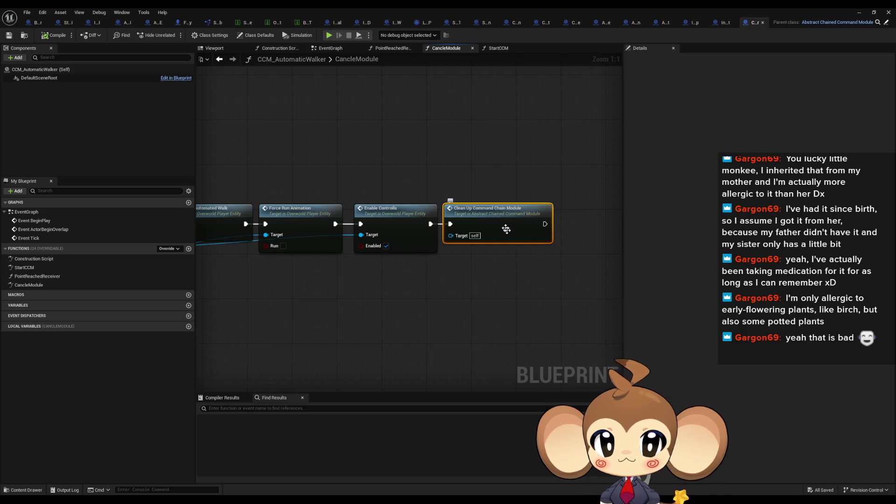
drag(315, 300, 686, 300)
drag(454, 285, 364, 286)
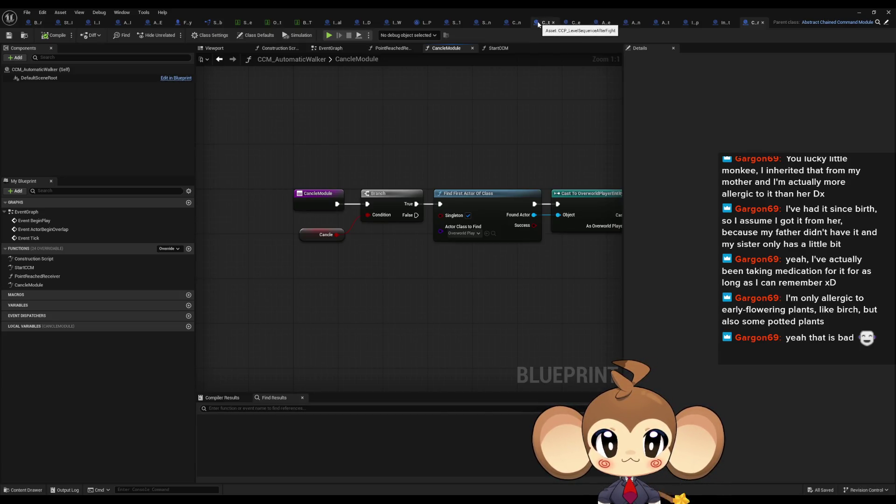
- Open ChainedCommandInteraction's DoneSignalReseiver graph and survey its Current Active Modules, Branch and Append nodes
click(571, 23)
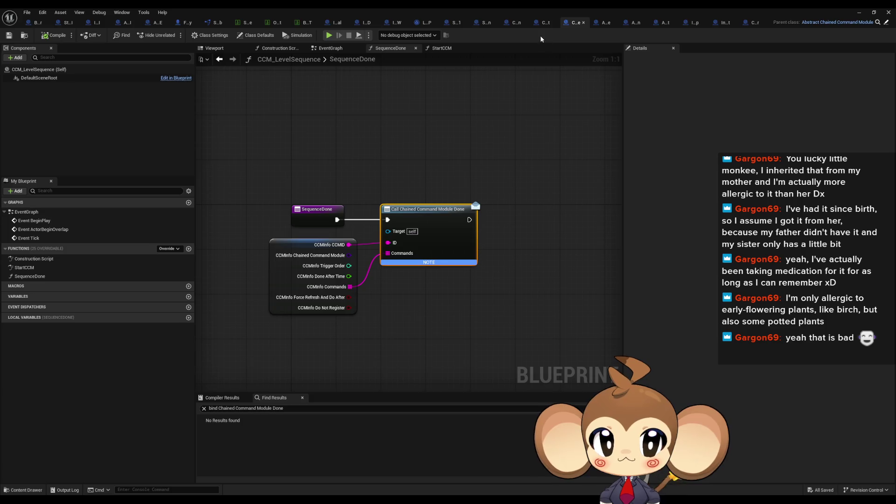
click(516, 22)
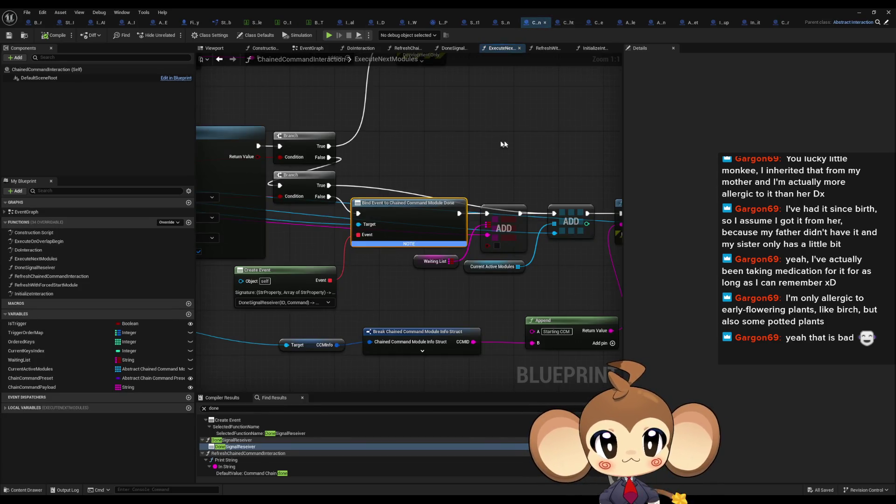
double_click(35, 267)
drag(504, 235, 361, 228)
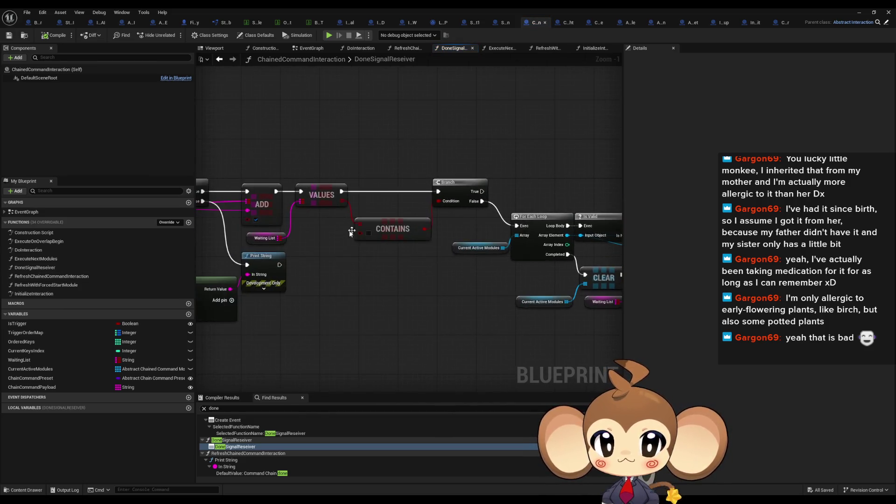
click(464, 247)
drag(462, 273, 686, 273)
drag(803, 279, 593, 286)
drag(452, 243, 345, 241)
- Check the ADD, VALUES, CONTAINS, For Each Loop, Is Valid and Cancle Module nodes, then return to CCP_LevelSequenceAfterFight
click(470, 219)
mouse_move(503, 184)
mouse_down()
mouse_move(592, 278)
mouse_move(360, 273)
mouse_move(238, 252)
mouse_up()
click(379, 216)
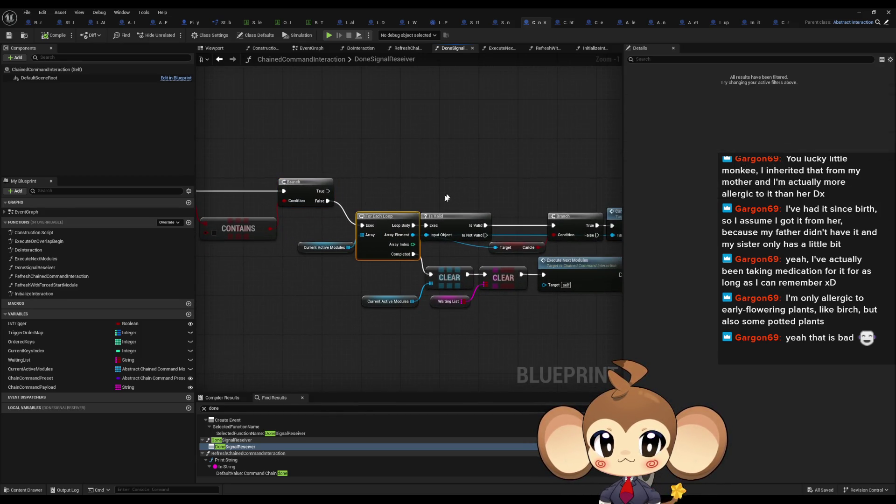
mouse_move(438, 195)
mouse_down()
mouse_move(447, 235)
mouse_move(391, 242)
mouse_up()
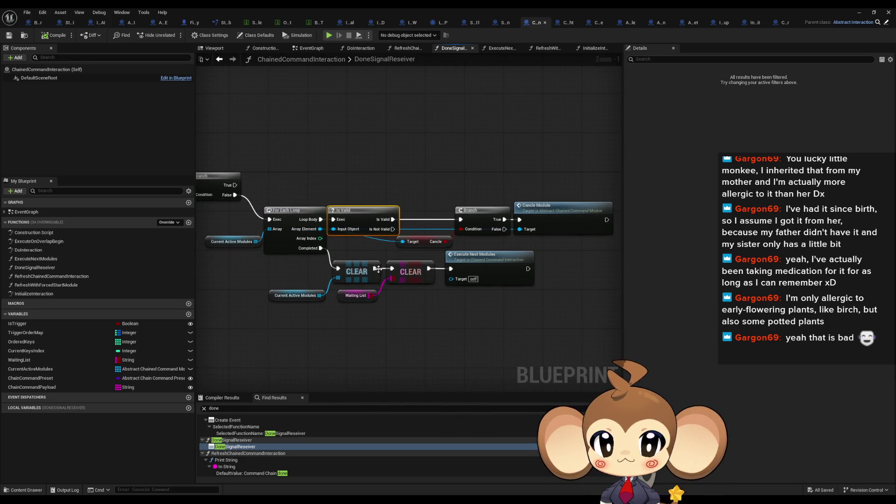
click(537, 215)
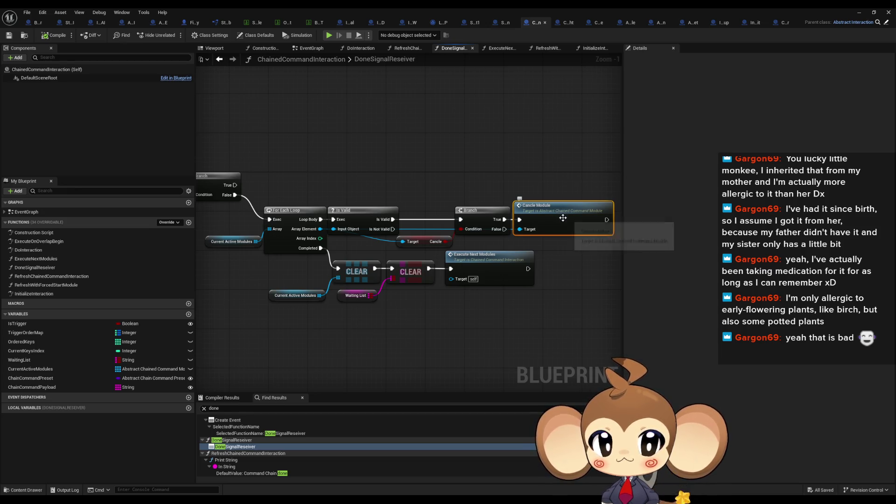
click(565, 23)
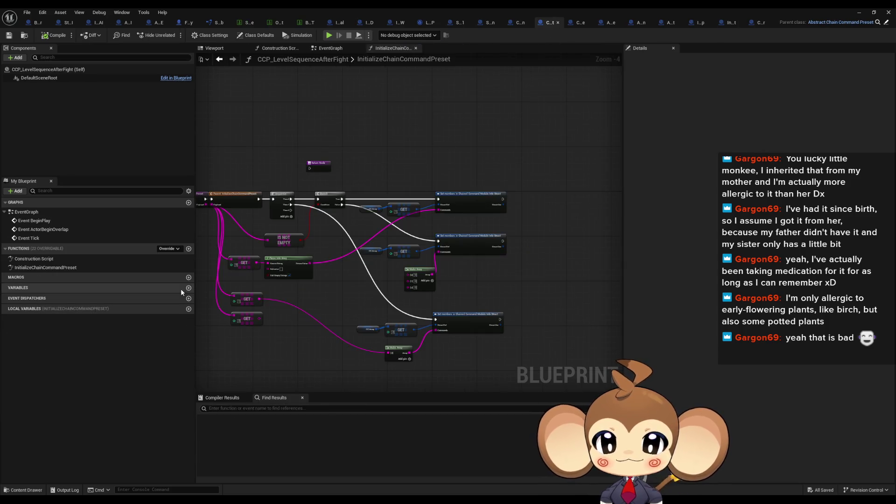
- In CCM_LevelSequence, review the overridable functions including CancleModule, then open the parent's CancleModule
click(580, 22)
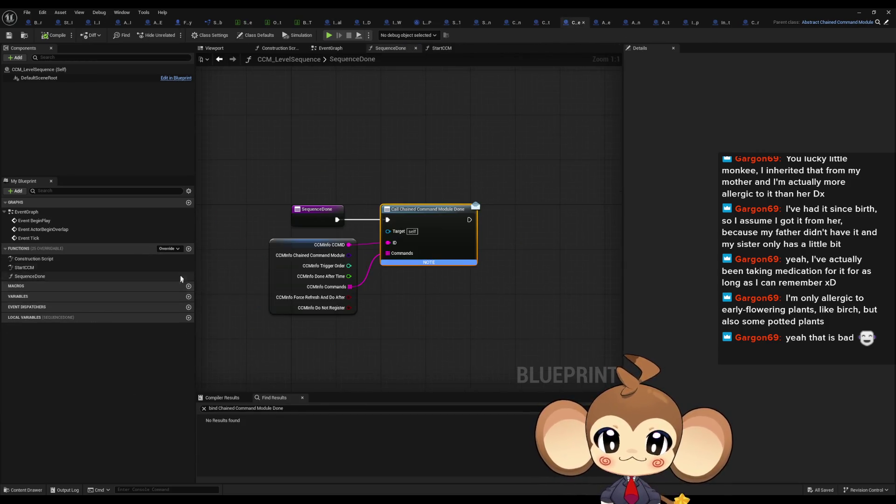
click(166, 249)
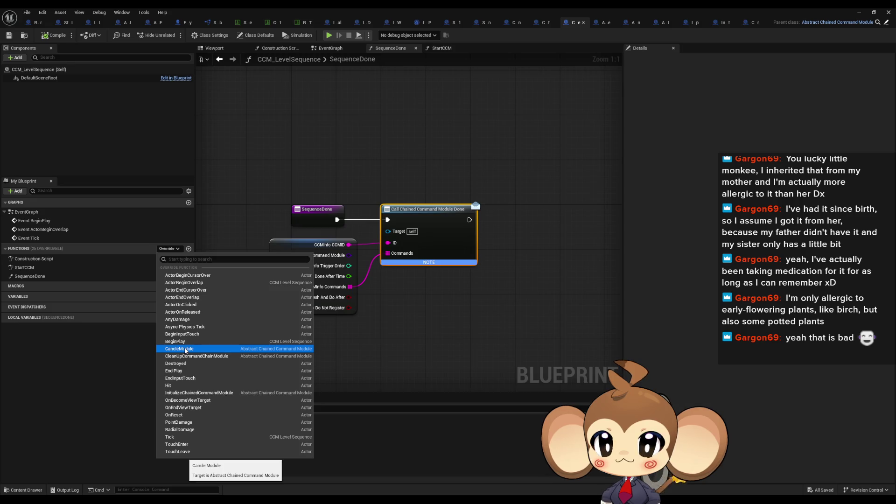
click(524, 148)
click(885, 23)
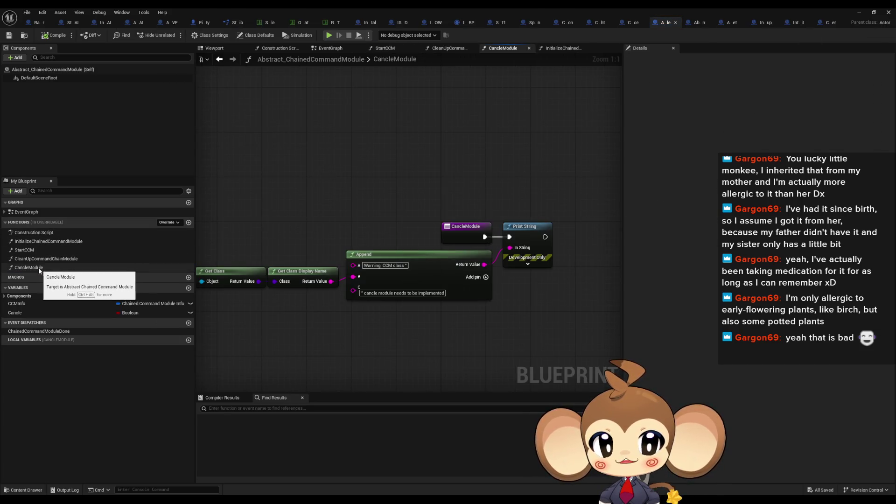
- Inspect the Append and Print String warning nodes, then shrink the Blueprint editor to reveal the level editor
drag(265, 248, 380, 300)
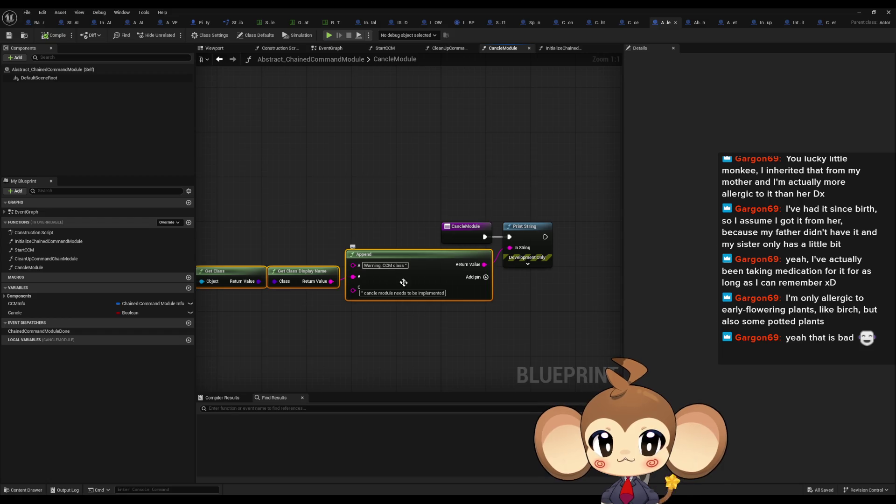
click(404, 298)
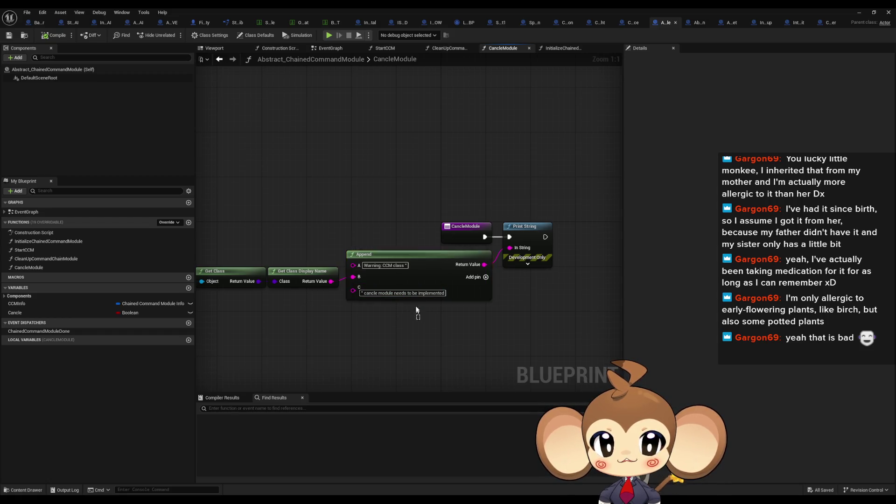
click(422, 355)
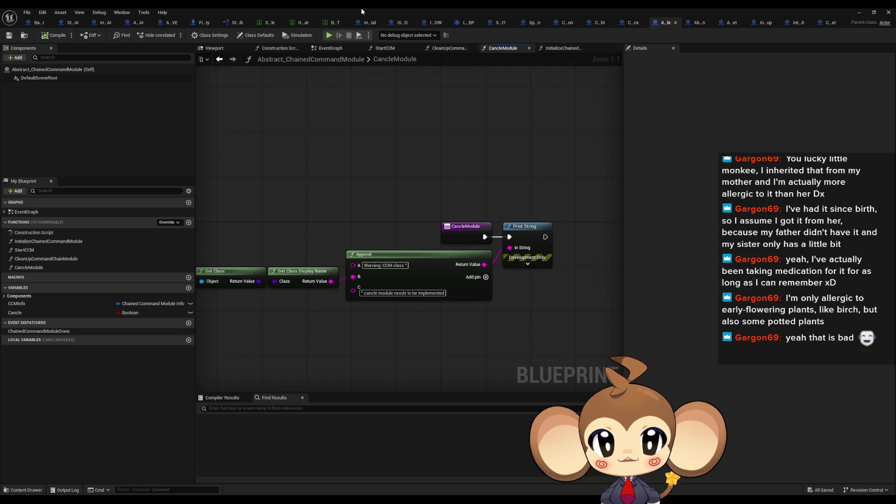
double_click(361, 8)
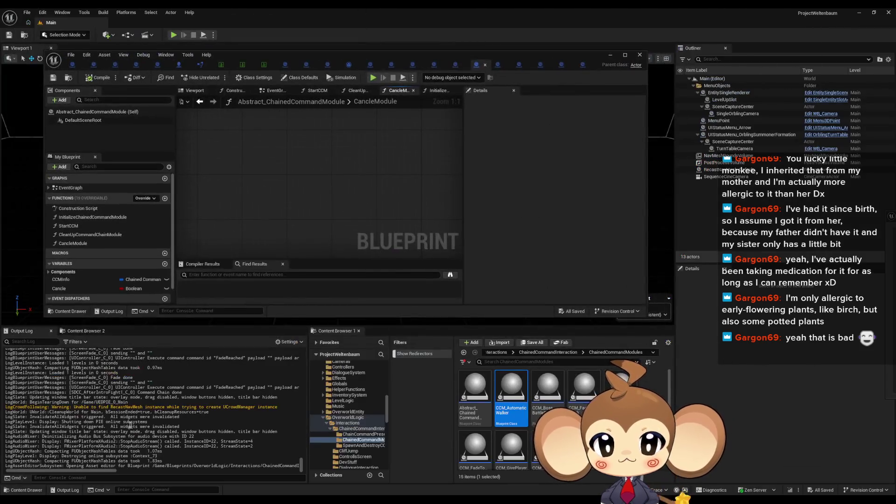
- Submit 'warning: c' in the console field and scroll up through the Output Log's PIE errors
click(122, 477)
text(warning)
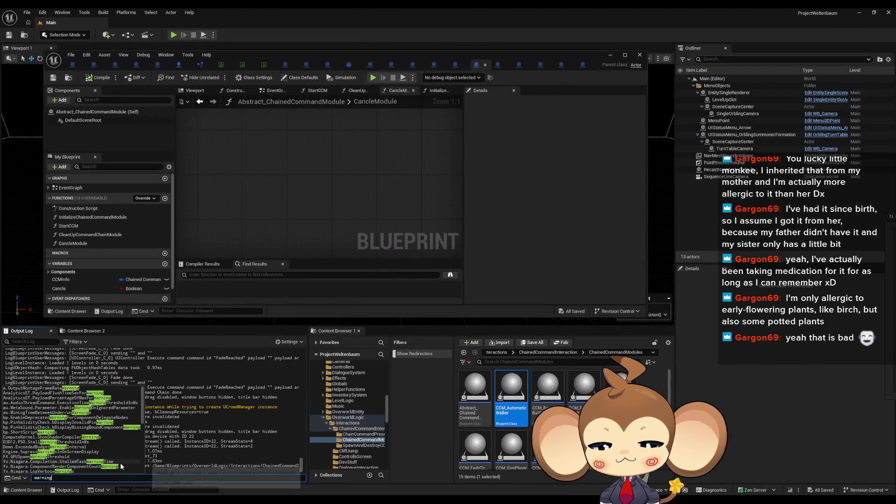
text(: ccm)
key(Return)
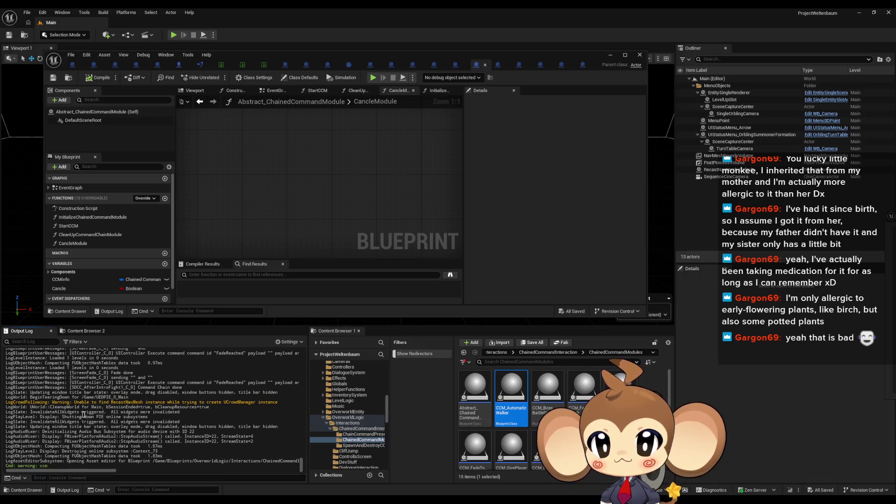
scroll(102, 414, up, 5)
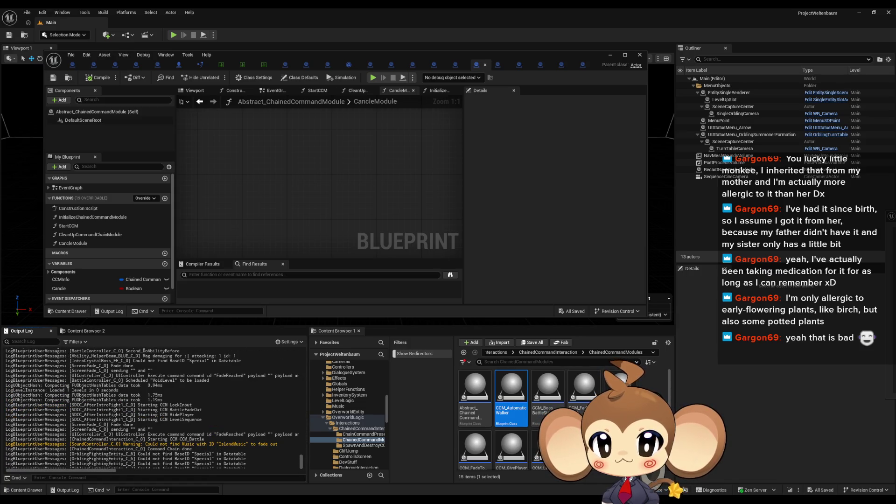
scroll(260, 447, up, 10)
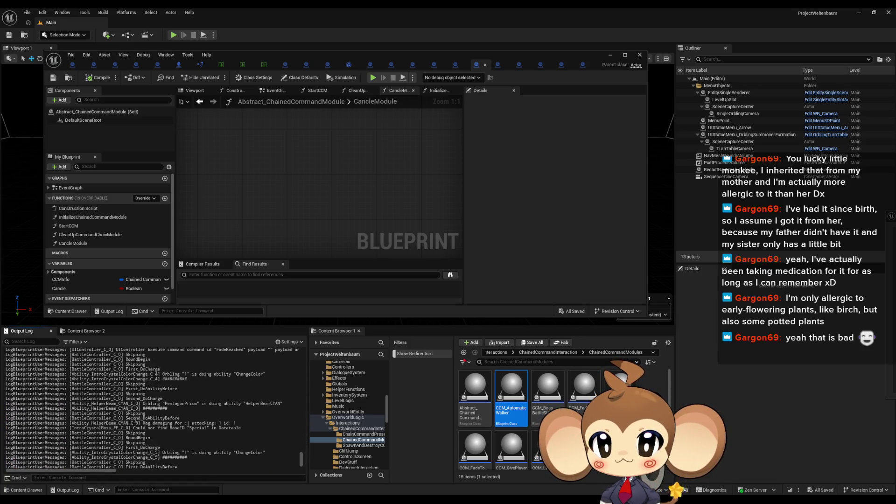
scroll(144, 417, up, 5)
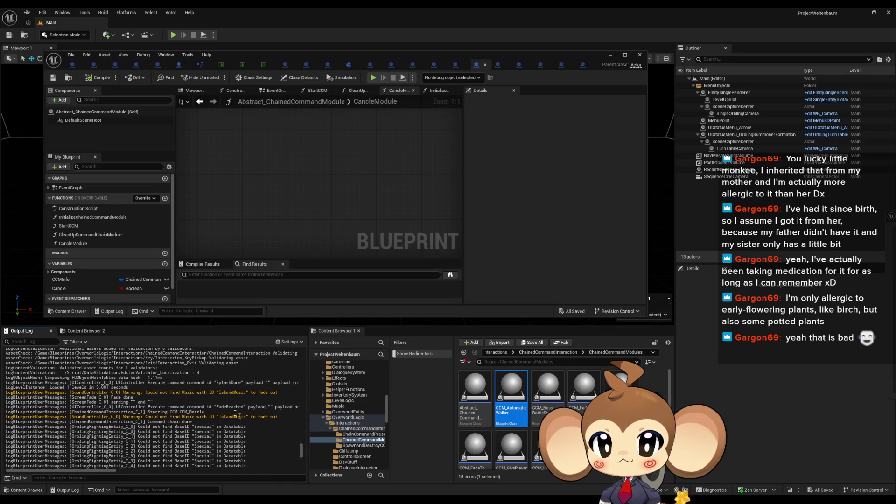
scroll(257, 393, up, 10)
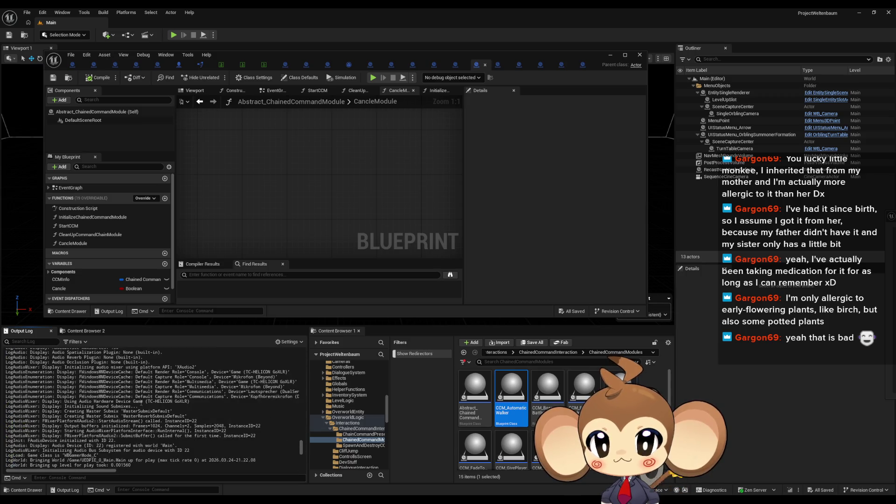
scroll(143, 407, up, 10)
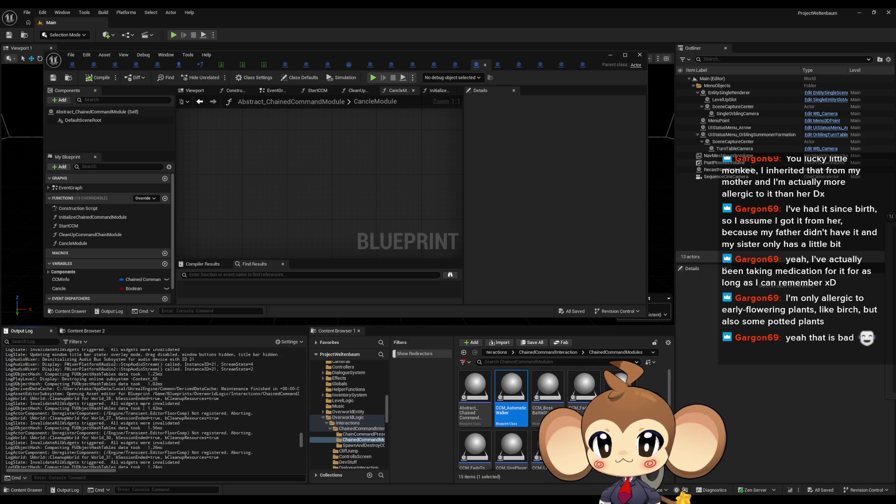
scroll(83, 419, up, 10)
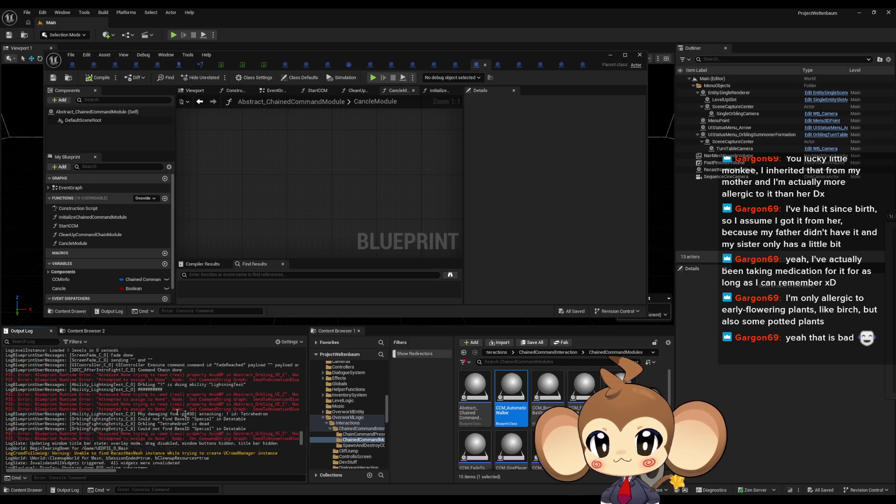
scroll(154, 411, up, 10)
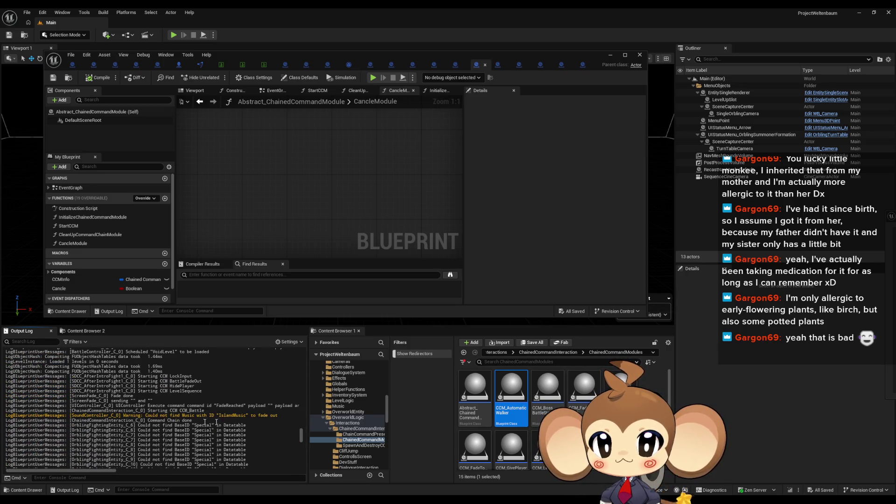
scroll(146, 410, up, 10)
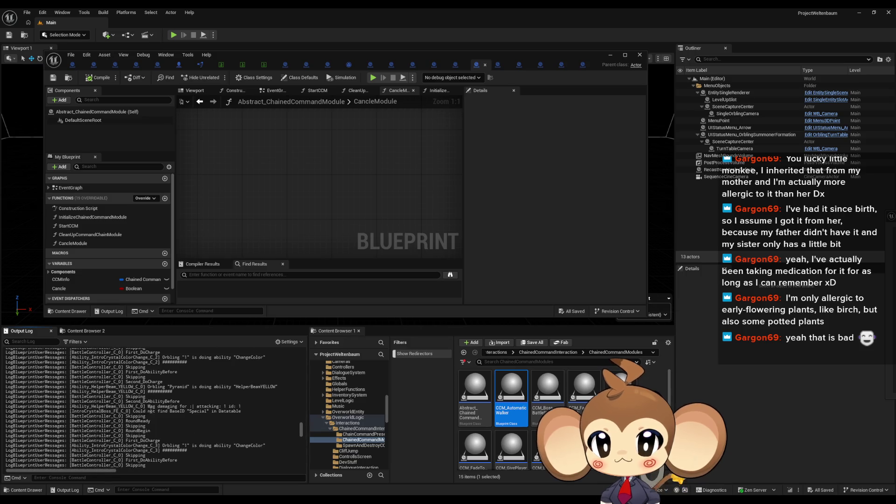
scroll(150, 409, up, 5)
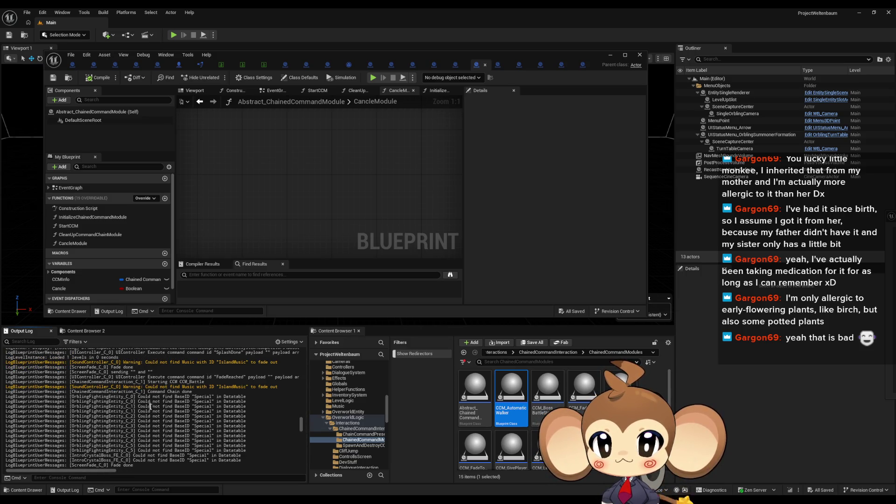
scroll(239, 393, up, 3)
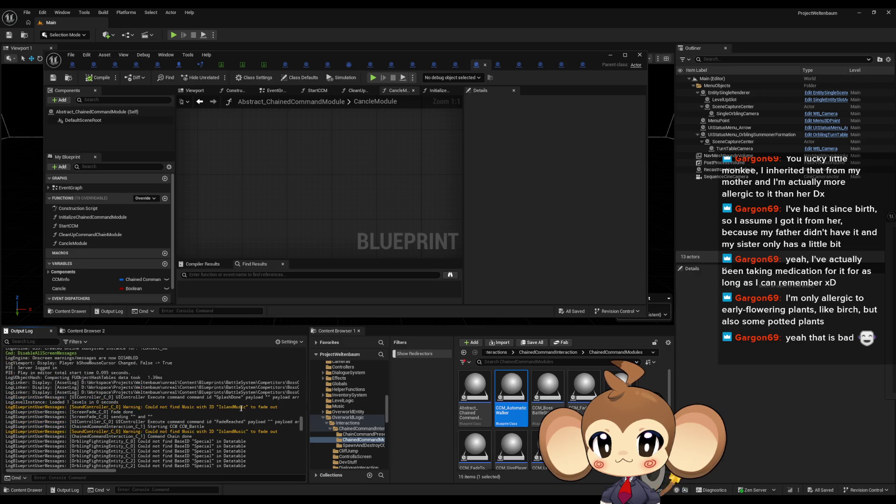
scroll(240, 409, up, 15)
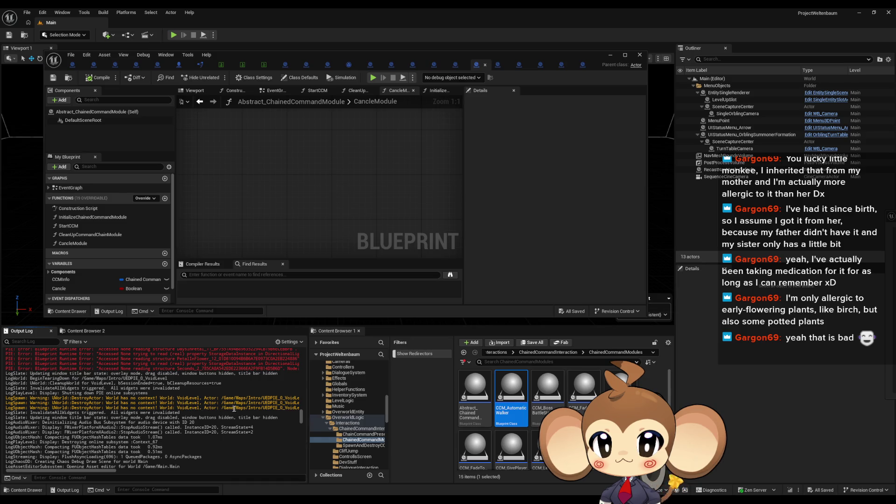
- Finish reviewing the Blueprint runtime errors, then clear the Output Log
drag(97, 473, 153, 472)
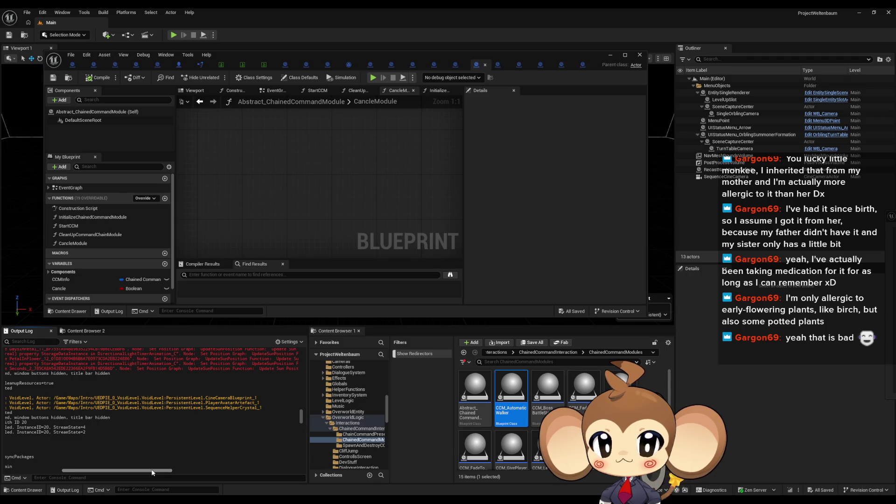
drag(153, 472, 89, 473)
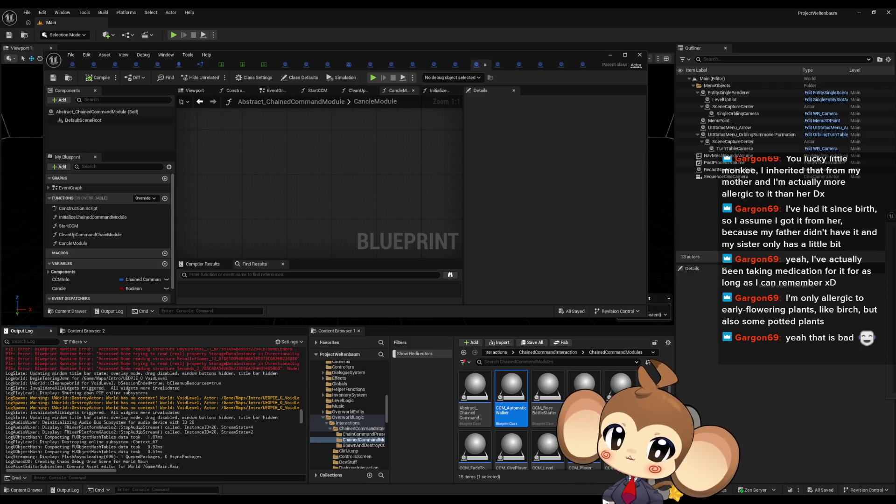
scroll(141, 432, up, 3)
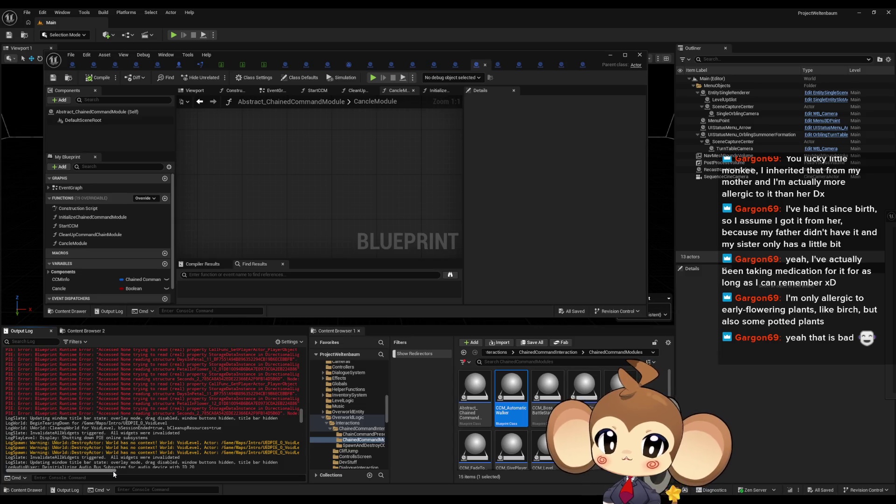
drag(77, 471, 144, 473)
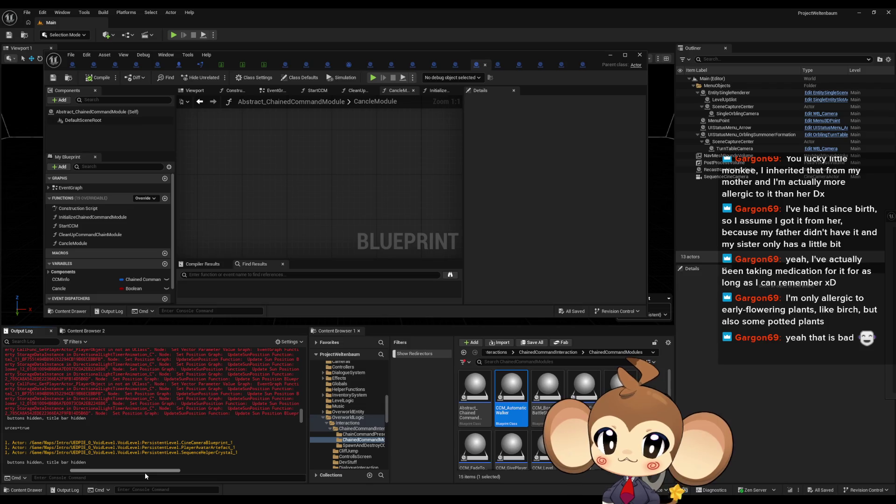
drag(145, 472, 63, 470)
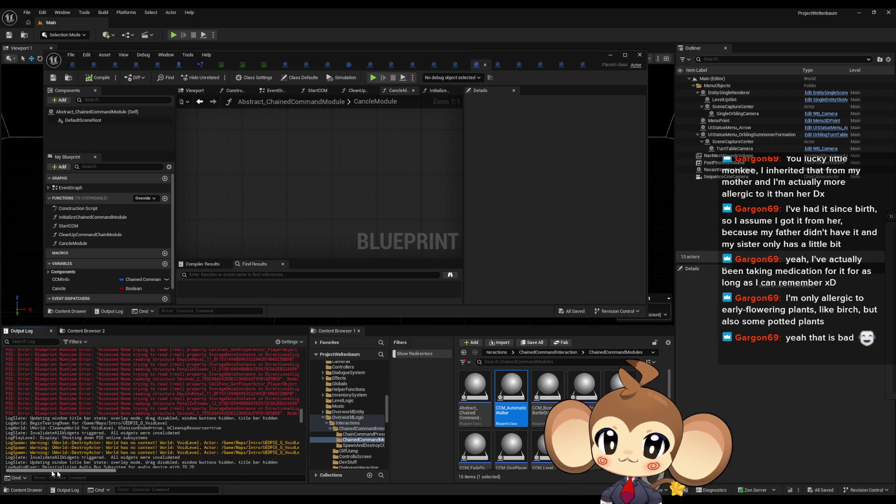
scroll(172, 436, up, 5)
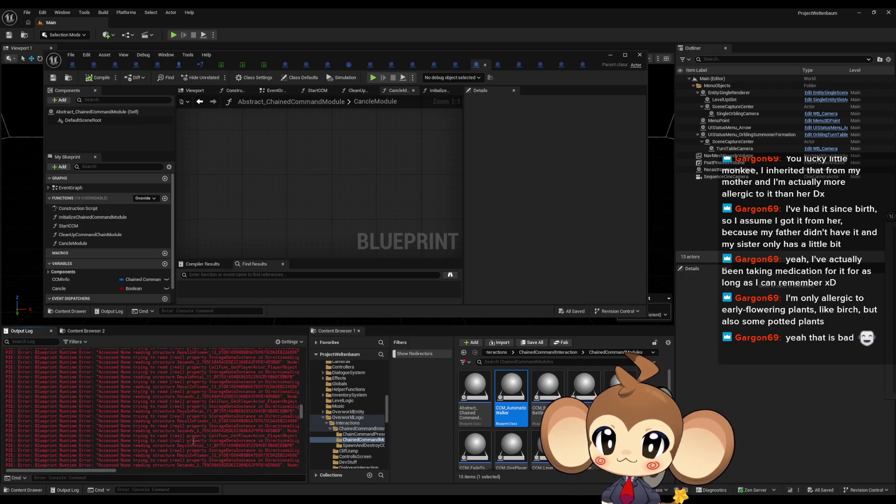
right_click(189, 423)
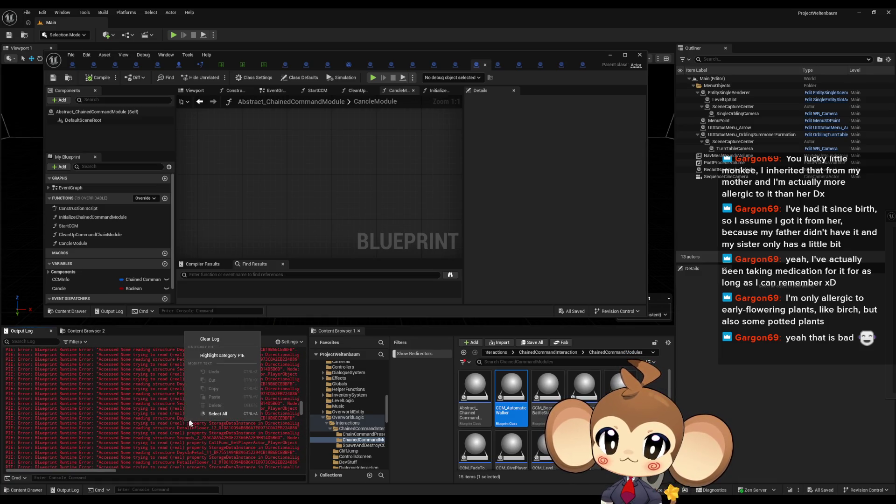
click(210, 339)
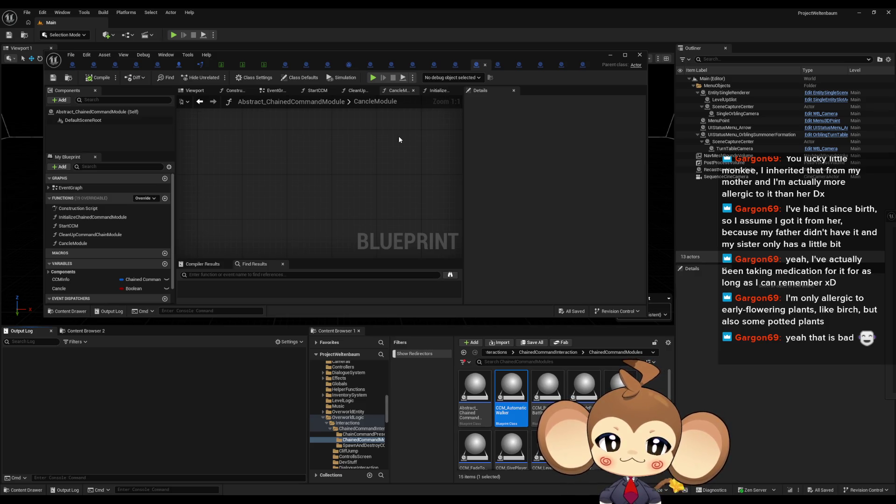
- Maximize the Blueprint editor, view ChainedCommandInteraction's For Each Loop node, then restore the window
double_click(460, 66)
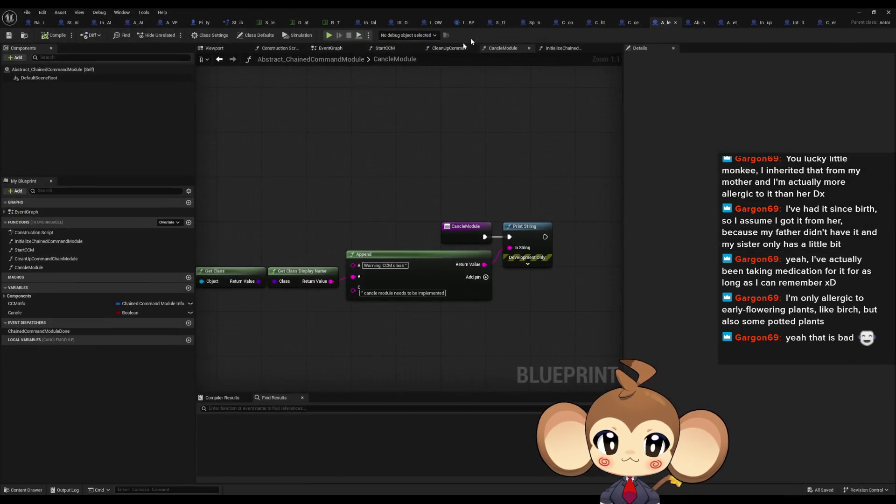
click(558, 22)
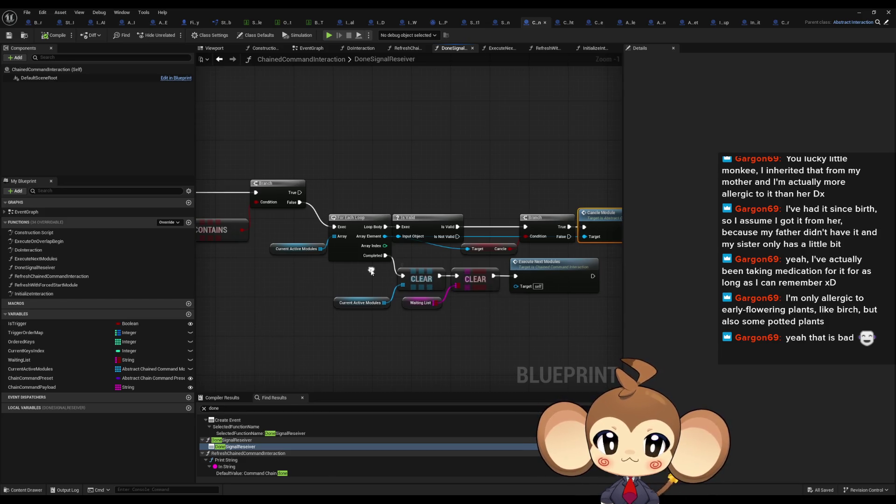
drag(370, 269, 439, 298)
right_click(413, 281)
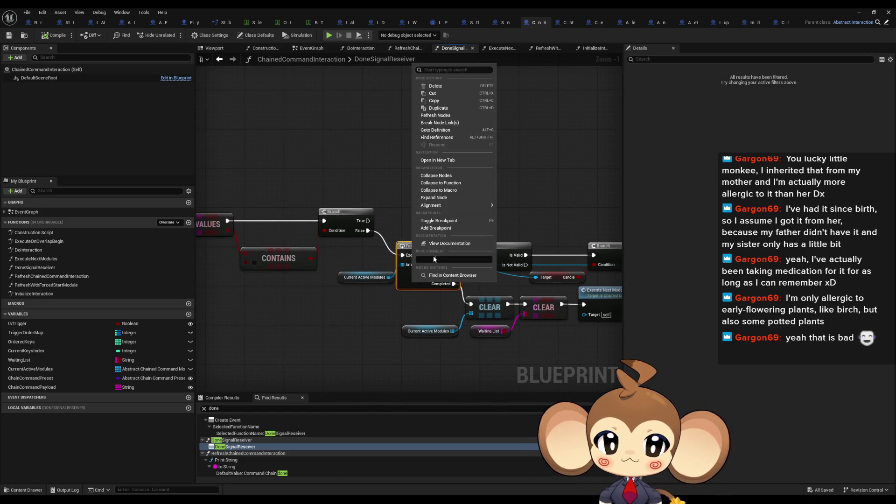
click(360, 303)
double_click(715, 7)
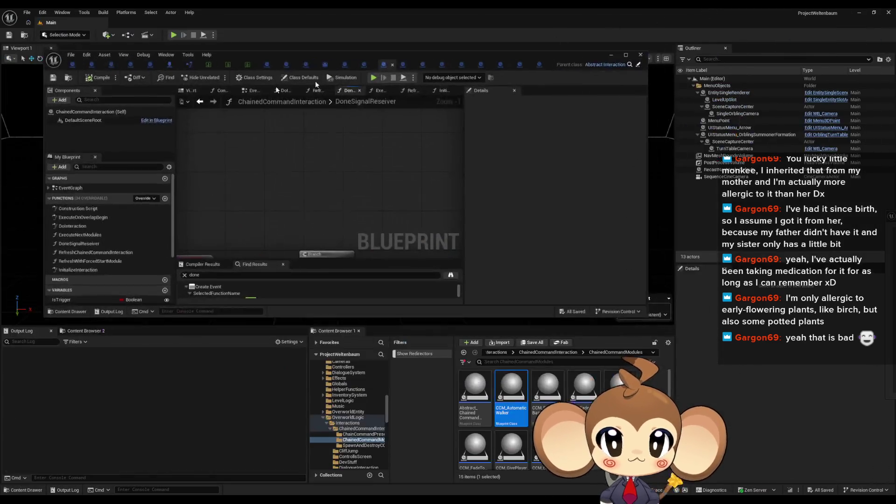
- Start a Play-In-Editor session with the Blueprint window moved aside to watch the game
click(173, 35)
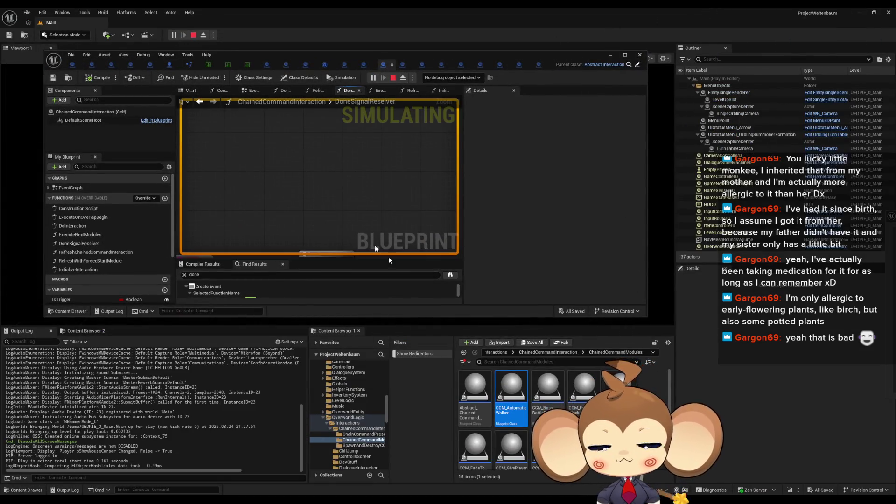
drag(473, 60, 853, 213)
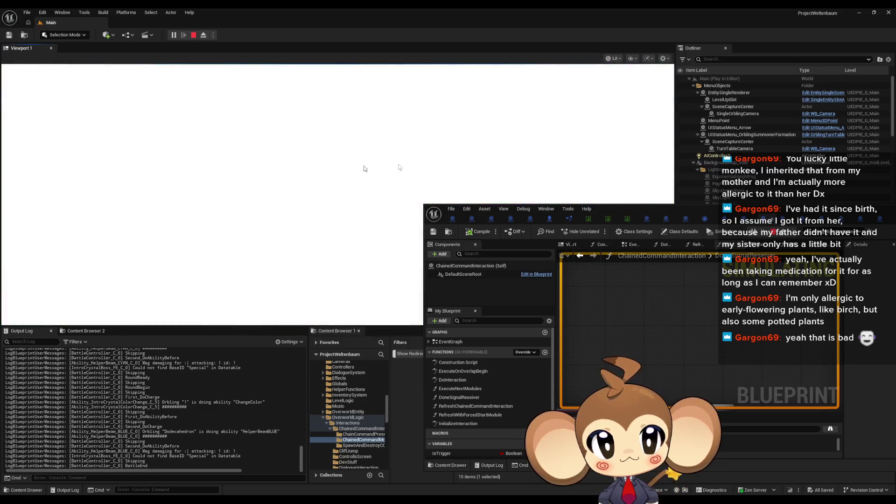
drag(611, 204, 406, 195)
- Add a breakpoint to the Branch node after the CONTAINS check in DoneSignalReseiver
double_click(406, 195)
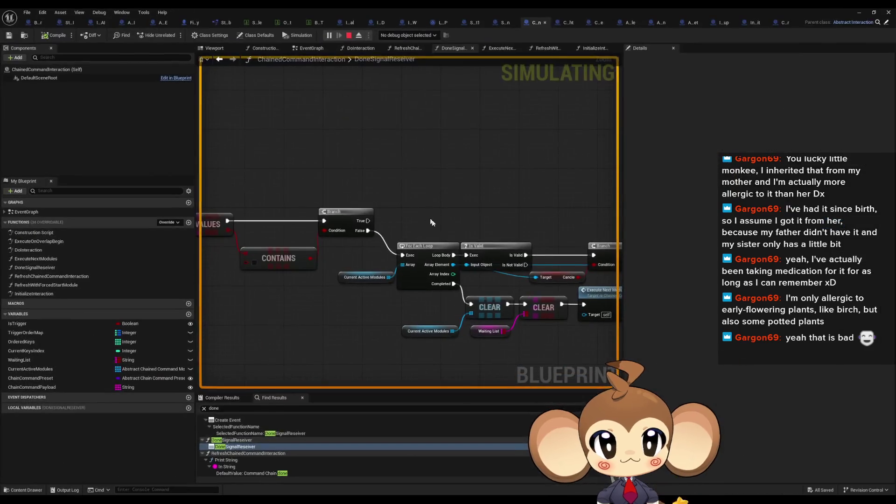
scroll(349, 220, down, 2)
drag(349, 221, 500, 232)
right_click(517, 228)
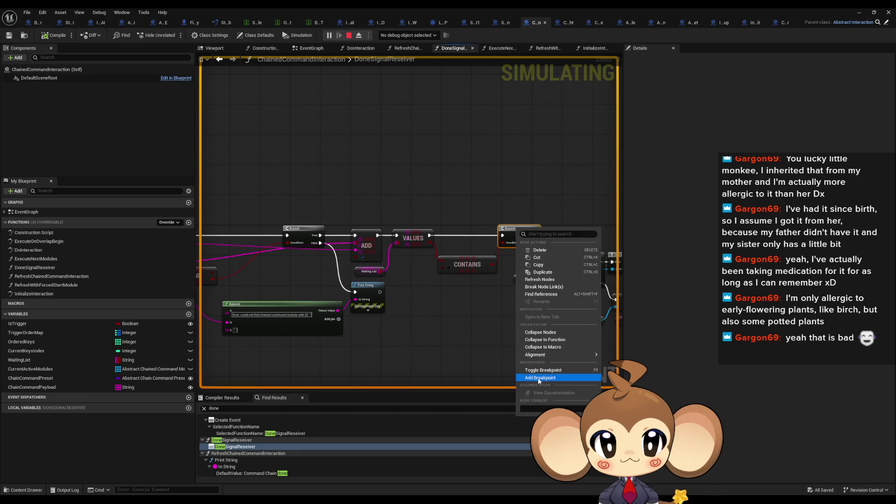
click(537, 372)
mouse_move(419, 291)
mouse_down()
mouse_move(456, 311)
mouse_move(533, 303)
mouse_up()
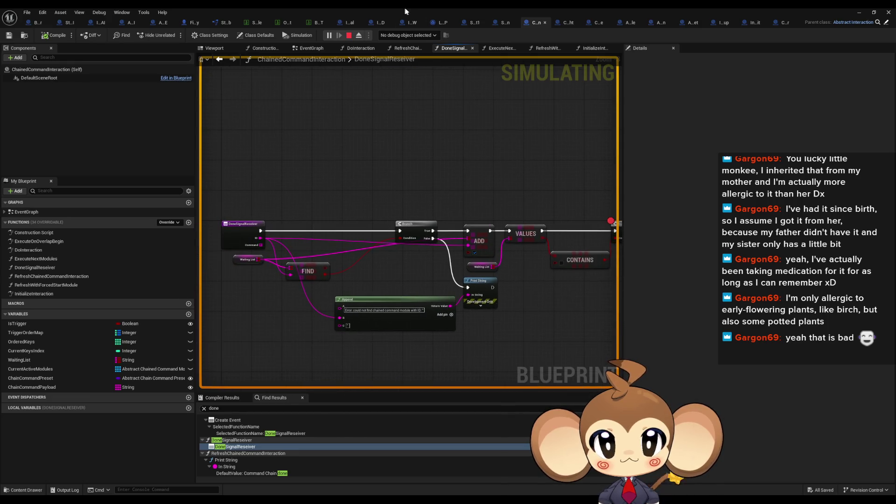
double_click(407, 8)
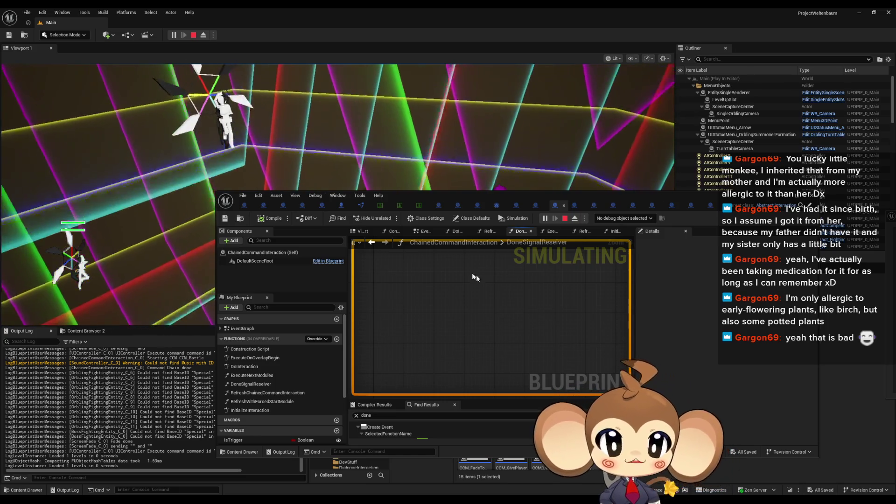
- Enlarge the floating DoneSignalReseiver Blueprint graph to full screen while the test keeps running
double_click(469, 194)
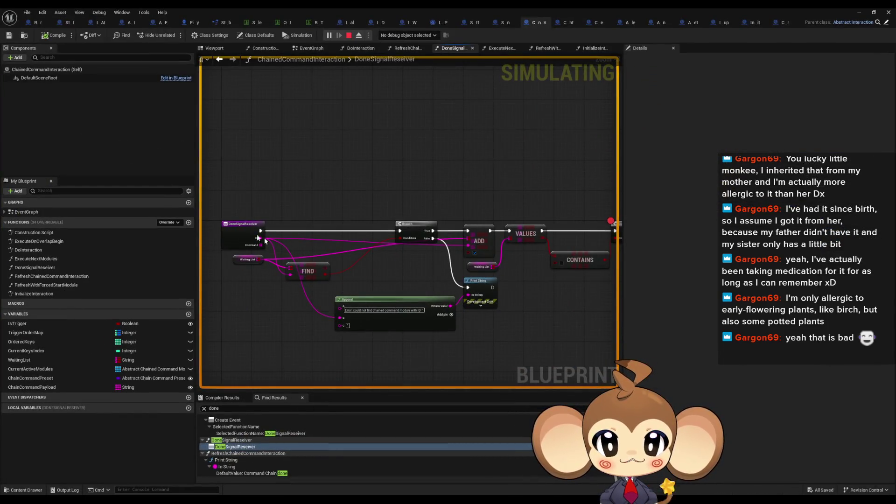
- Inspect DoneSignalReseiver's loop and Branch node, then stop the Play-In-Editor session
click(249, 245)
drag(377, 226, 379, 226)
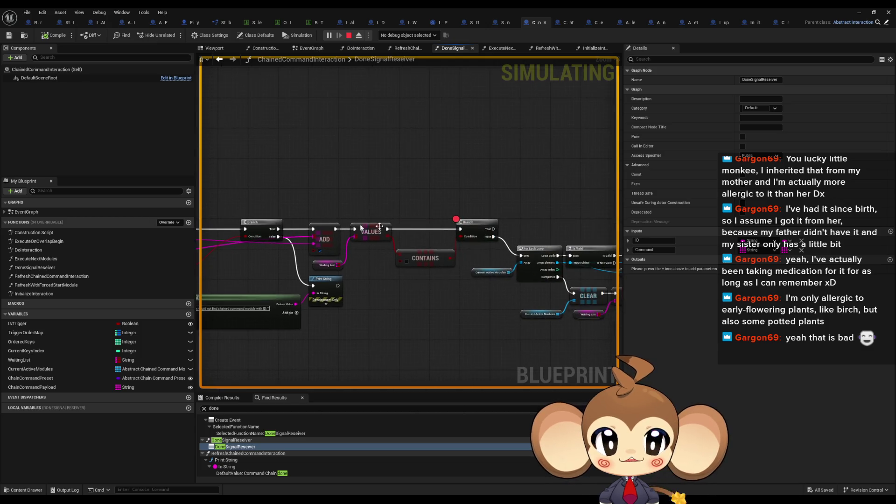
right_click(475, 227)
click(466, 374)
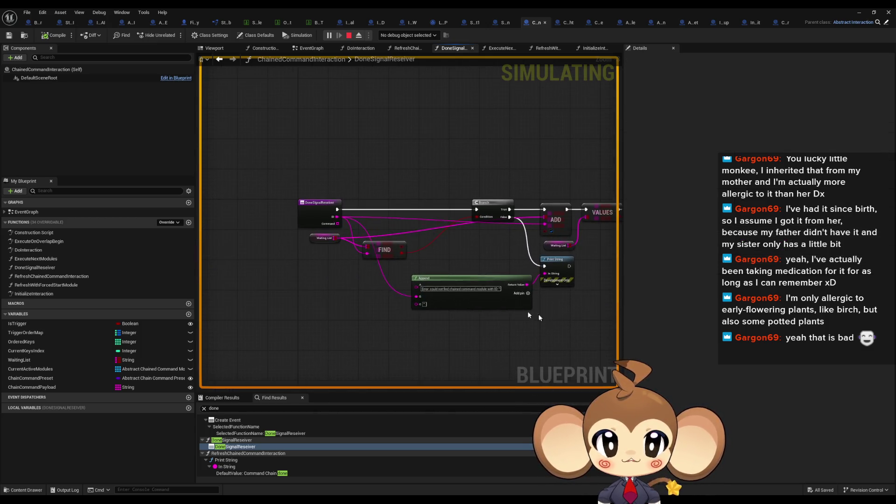
click(349, 35)
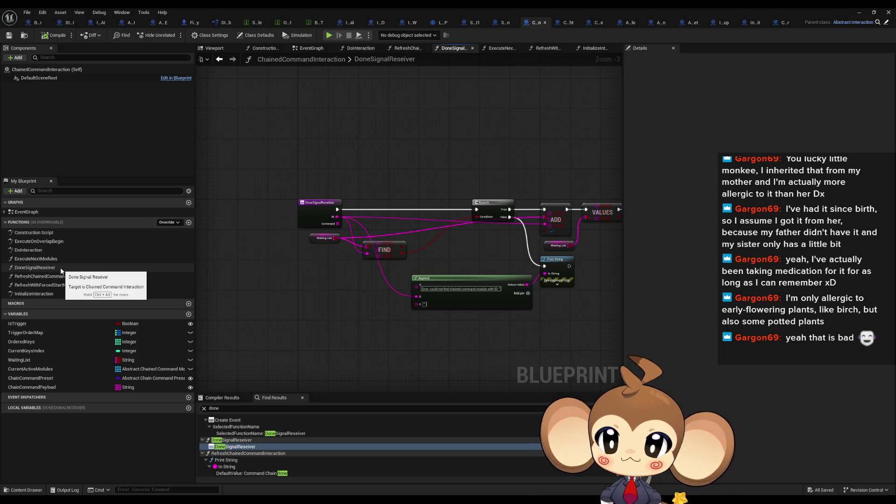
- Review the DoInteraction and InitializeInteraction function graphs of ChainedCommandInteraction
double_click(28, 250)
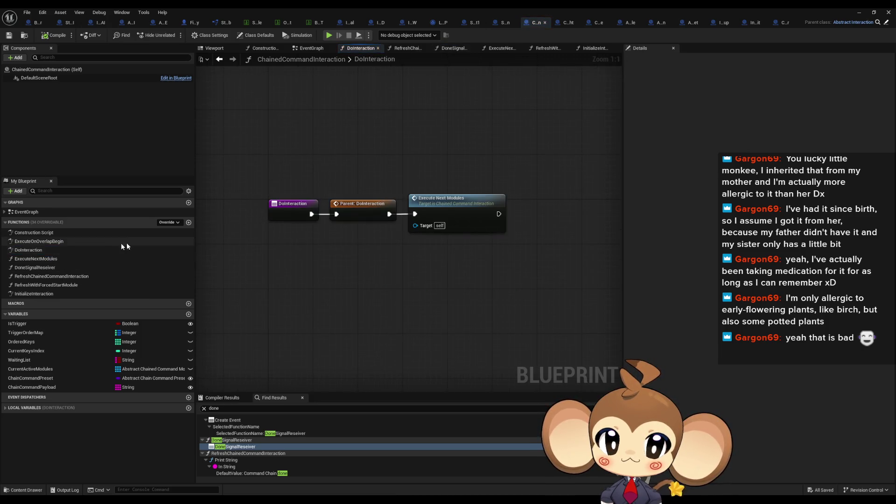
double_click(33, 293)
scroll(440, 240, up, 1)
mouse_move(475, 220)
mouse_down()
mouse_move(513, 251)
mouse_move(588, 259)
mouse_move(508, 264)
mouse_up()
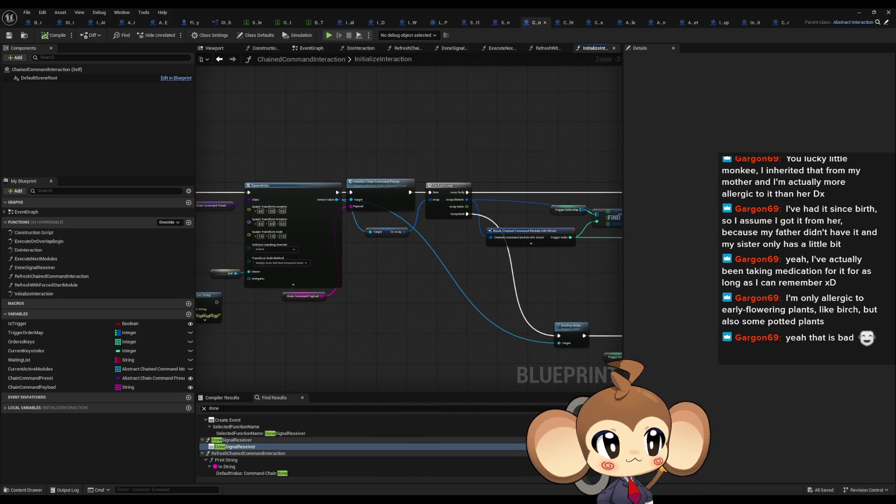
- Examine ExecuteNextModules around its Bind Event node, then bring up CCM_AutomaticWalker's CancleModule graph
click(499, 48)
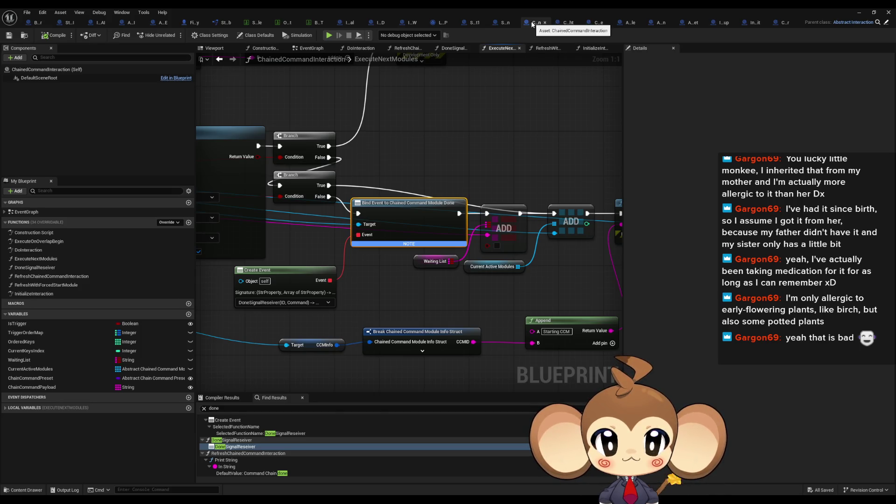
mouse_move(412, 168)
mouse_down()
mouse_move(460, 172)
mouse_move(477, 214)
mouse_up()
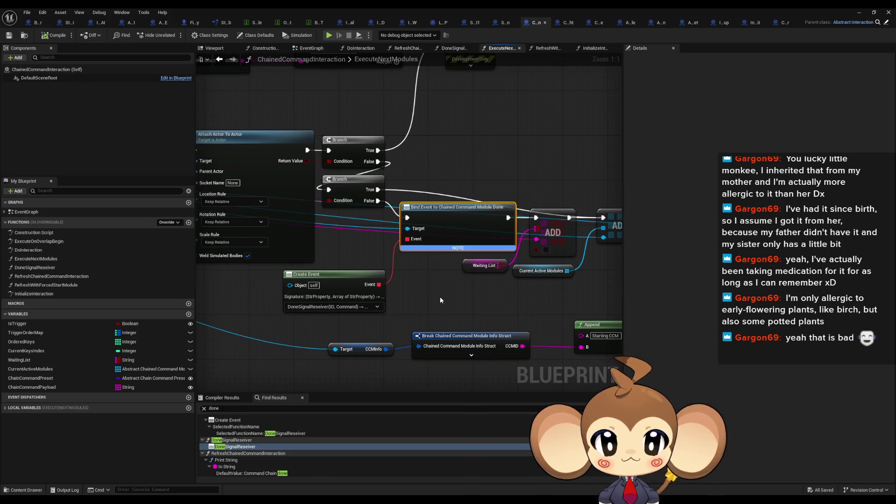
drag(440, 299, 528, 336)
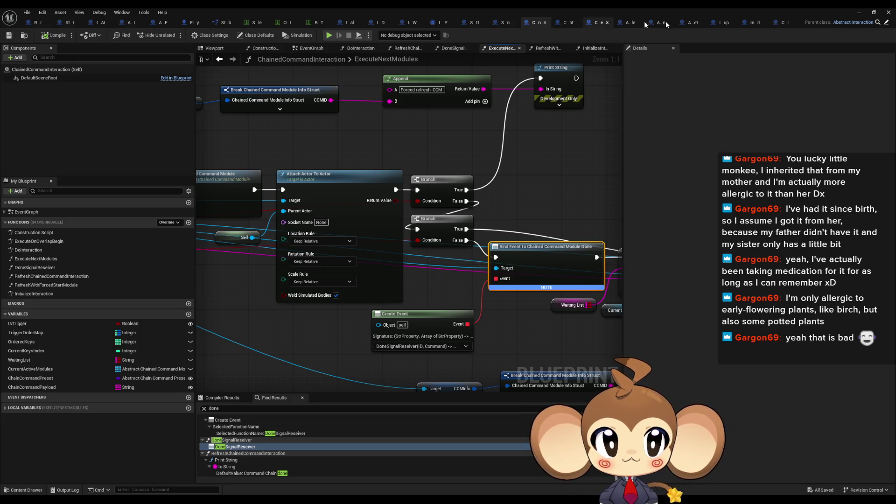
click(784, 22)
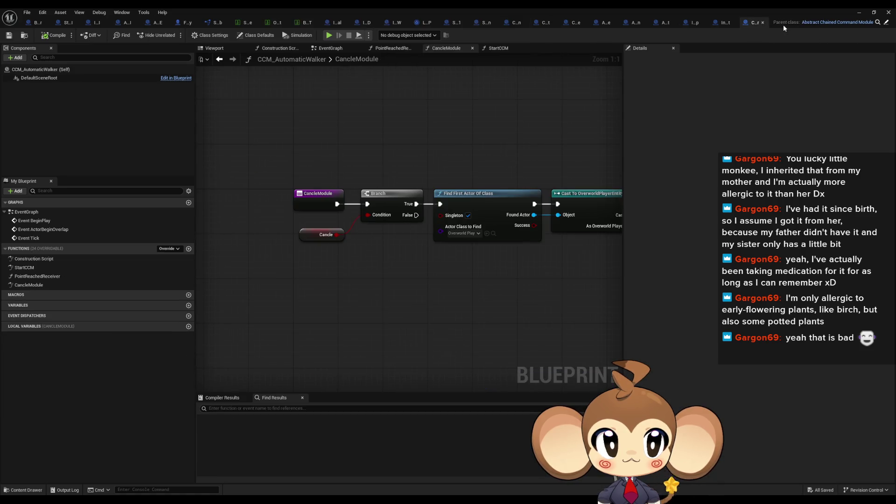
- Search CCM_AutomaticWalker for 'done' and jump to PointReachedReceiver's Call Chained Command Module Done node
text(done)
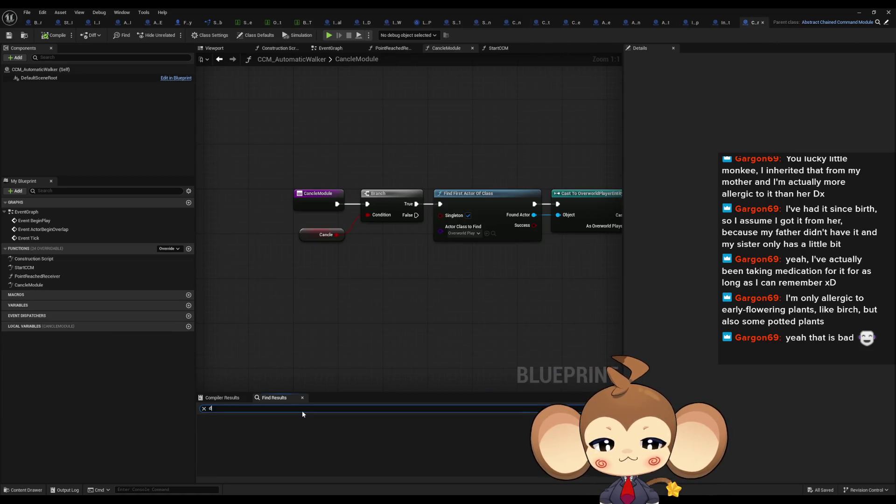
key(Return)
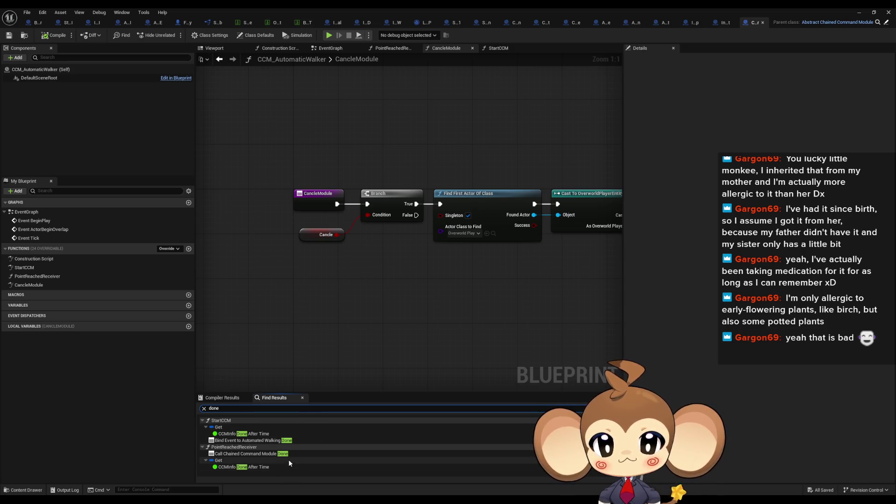
drag(457, 301, 208, 315)
double_click(239, 441)
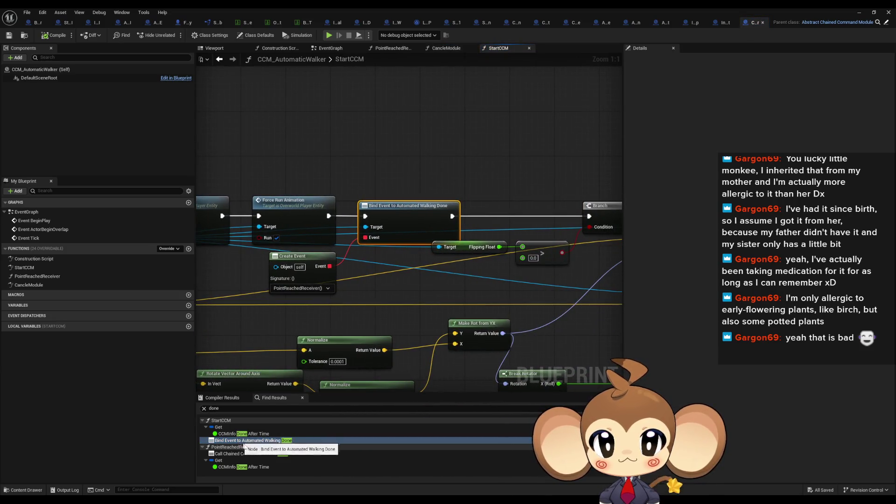
click(241, 454)
double_click(241, 454)
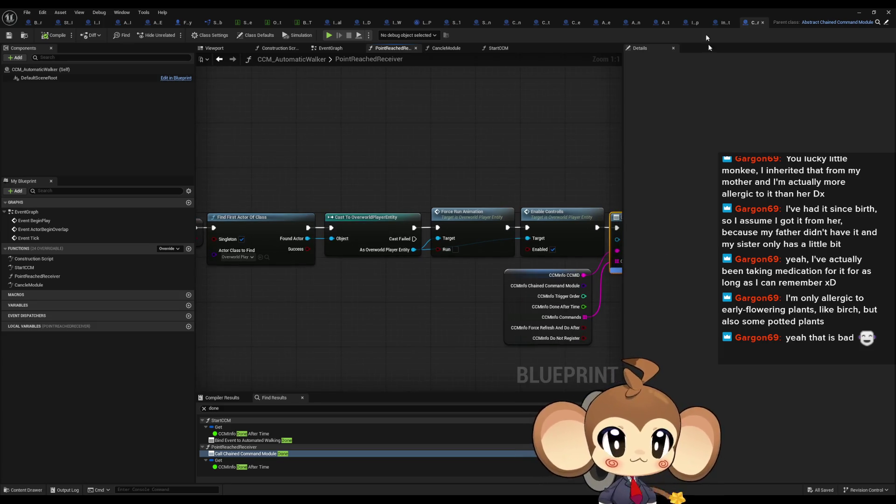
- Inspect CCM_LevelSequence's SequenceDone function and its Call Chained Command Module Done node
click(576, 22)
drag(403, 151, 447, 244)
drag(267, 166, 349, 235)
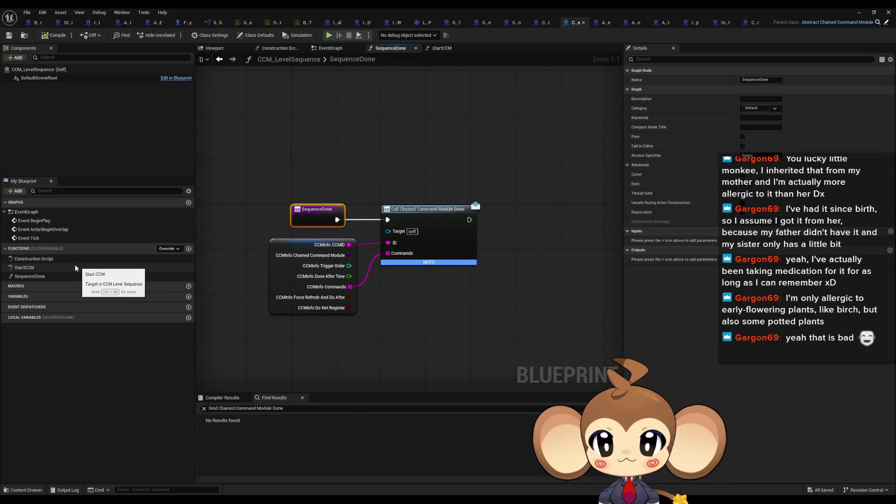
- Check StartCCM's Create Event bound to SequenceDone, then float the CCP_LevelSequenceAfterFight editor
double_click(24, 267)
scroll(315, 231, up, 3)
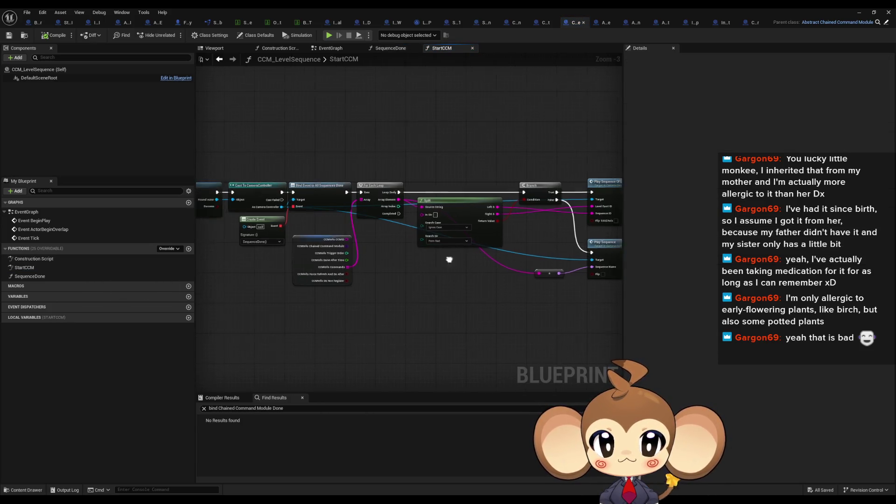
mouse_move(350, 238)
mouse_down()
mouse_move(391, 256)
mouse_move(469, 261)
mouse_move(494, 279)
mouse_up()
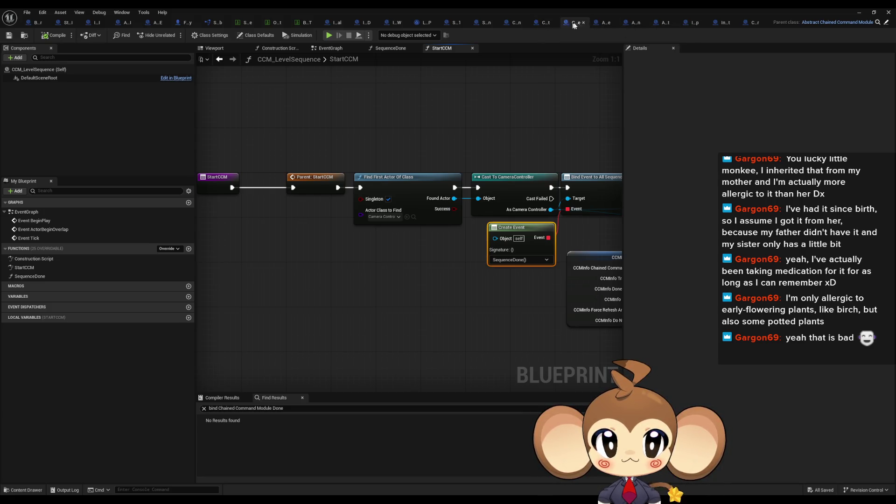
click(538, 22)
double_click(514, 8)
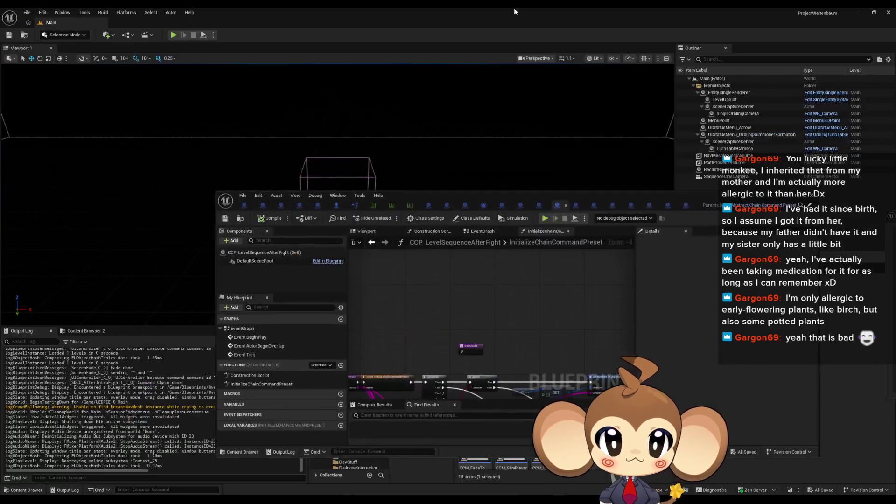
- View the preset's Class Defaults, then reposition the Blueprint window to uncover the Content Browser
double_click(625, 193)
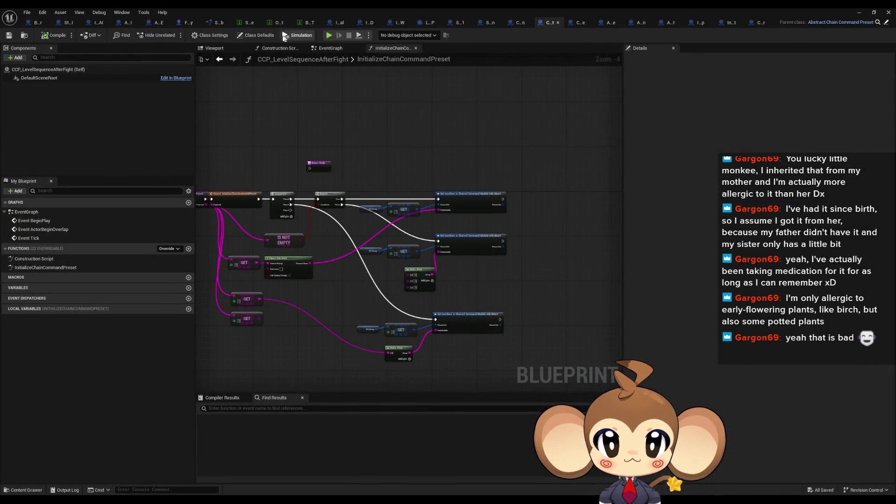
click(266, 37)
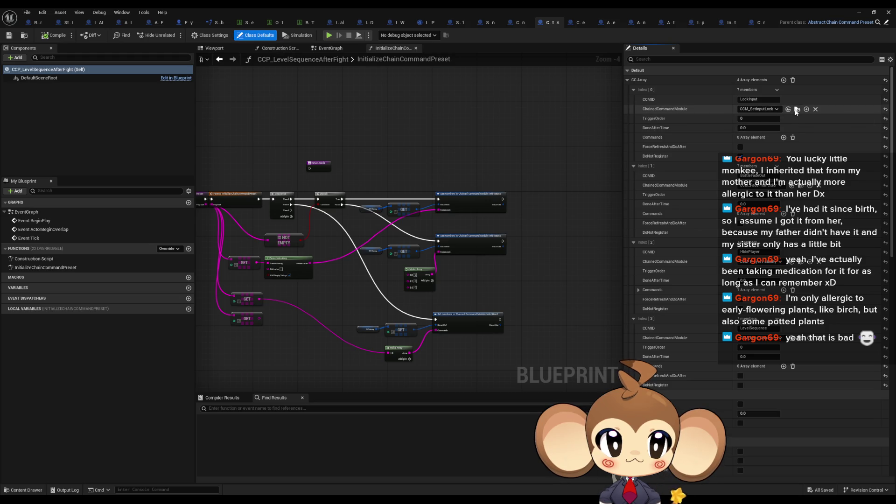
double_click(510, 11)
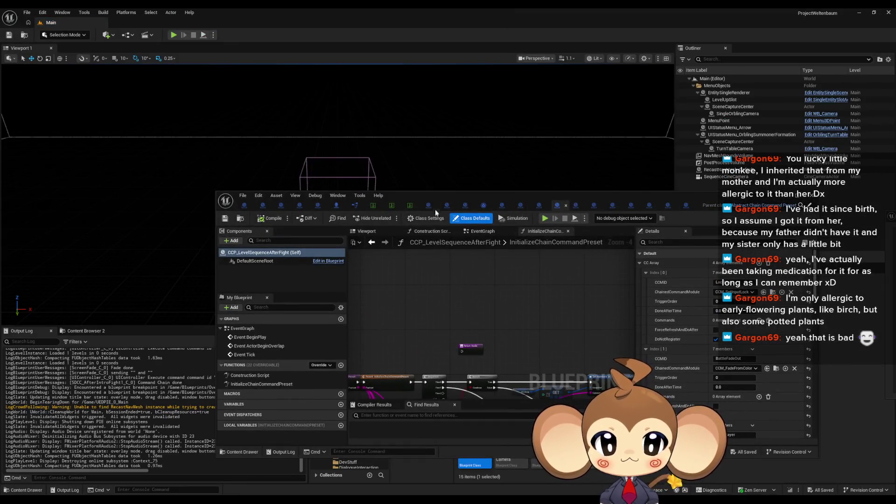
drag(444, 195, 325, 65)
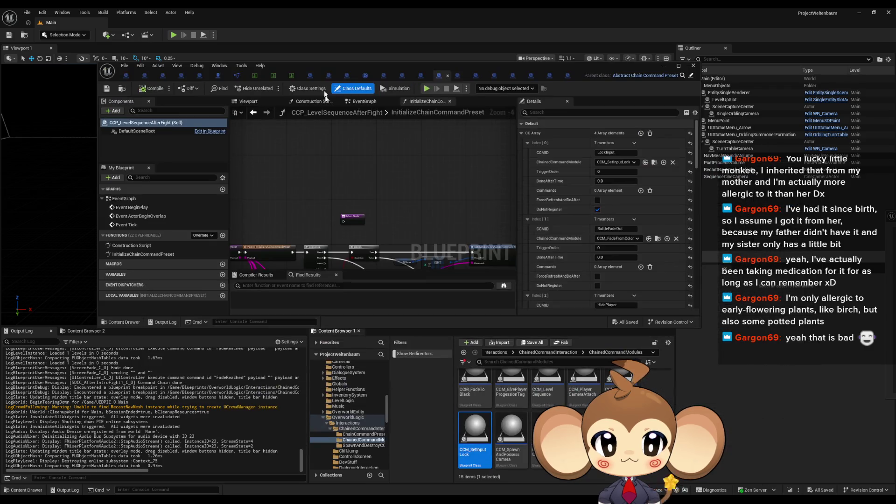
- Open CCM_SetInputLock and review its CancleModule graph's Clean Up Command Chain Module node
double_click(475, 450)
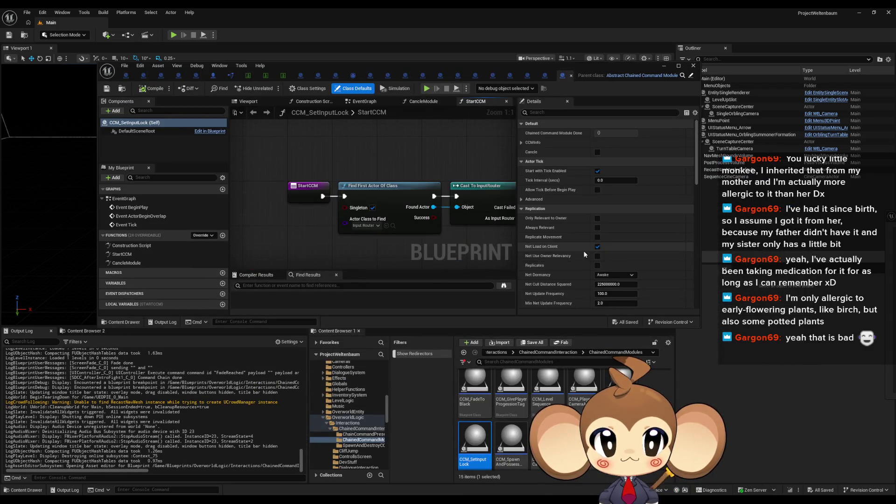
drag(470, 231, 373, 234)
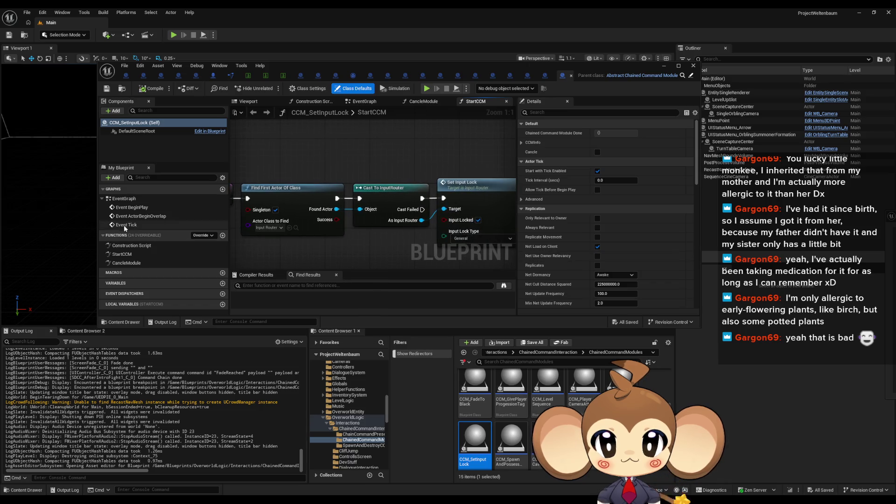
drag(472, 238, 319, 203)
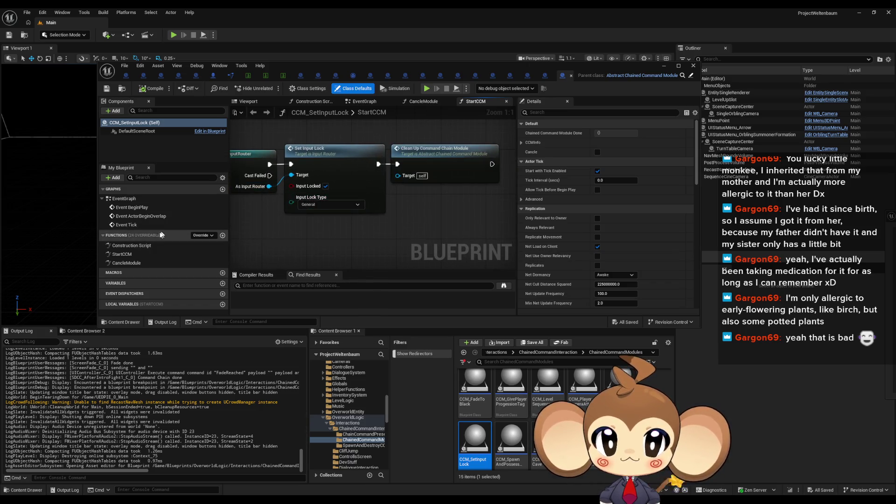
double_click(127, 262)
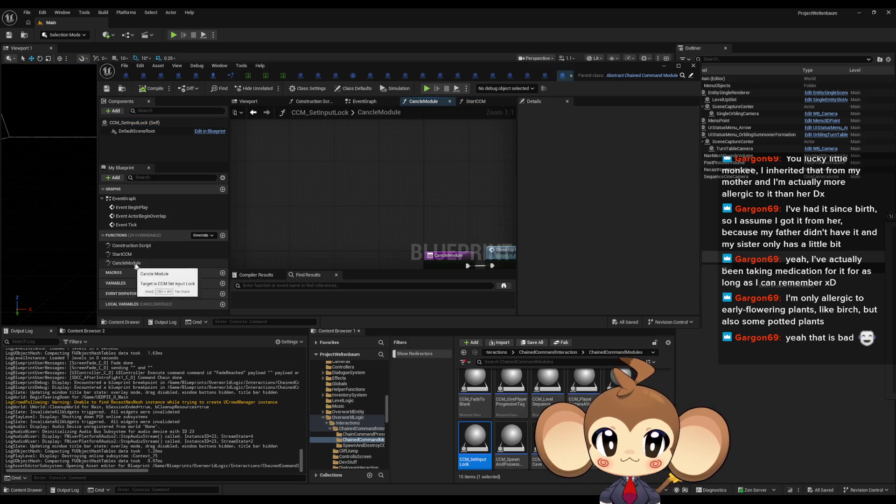
click(401, 215)
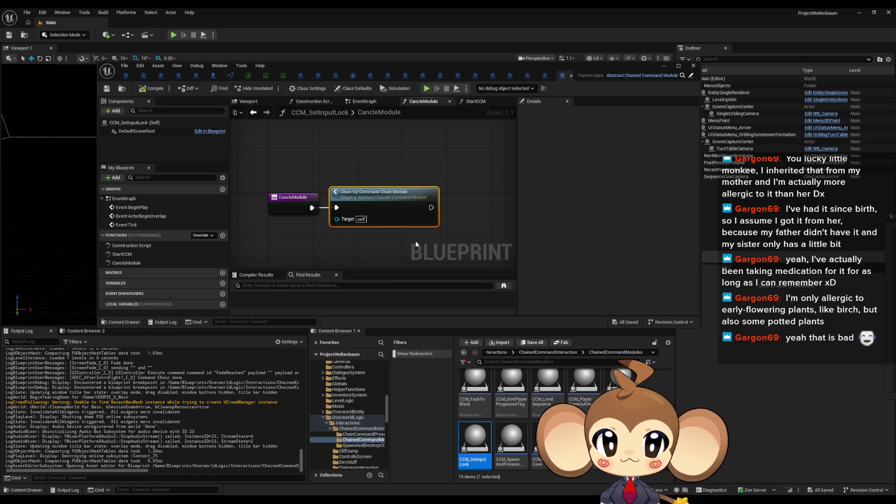
- Review StartCCM's Set Input Lock chain in CCM_SetInputLock with the editor maximized
double_click(122, 255)
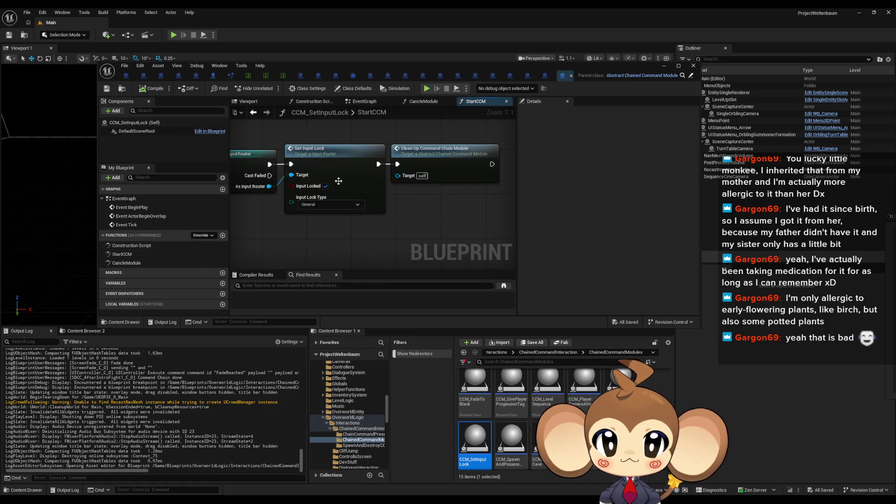
drag(428, 182, 230, 184)
click(461, 183)
drag(461, 184, 619, 184)
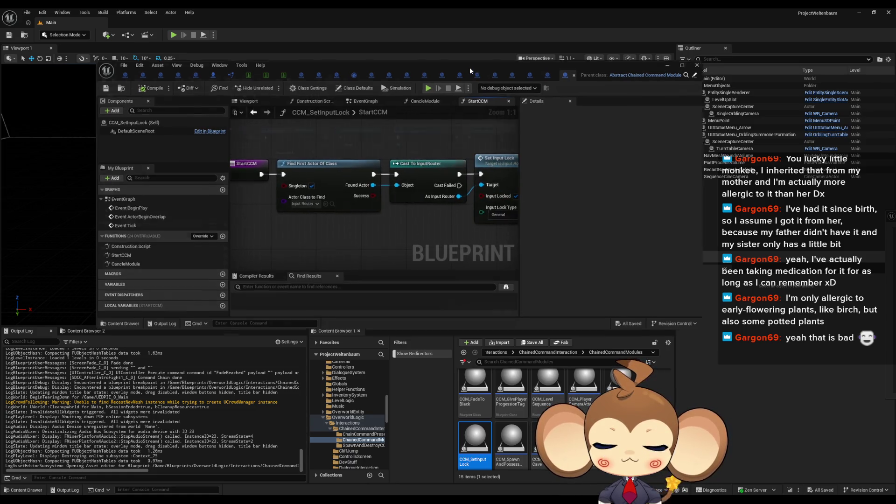
double_click(470, 67)
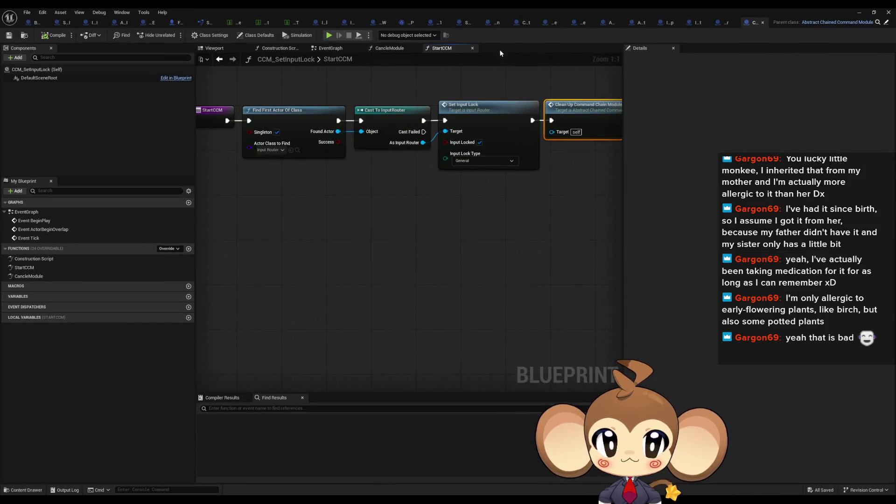
- Open CCM_FadeFromColor's FadeDoneReceiver graph and jump into the Clean Up Command Chain Module definition
click(525, 22)
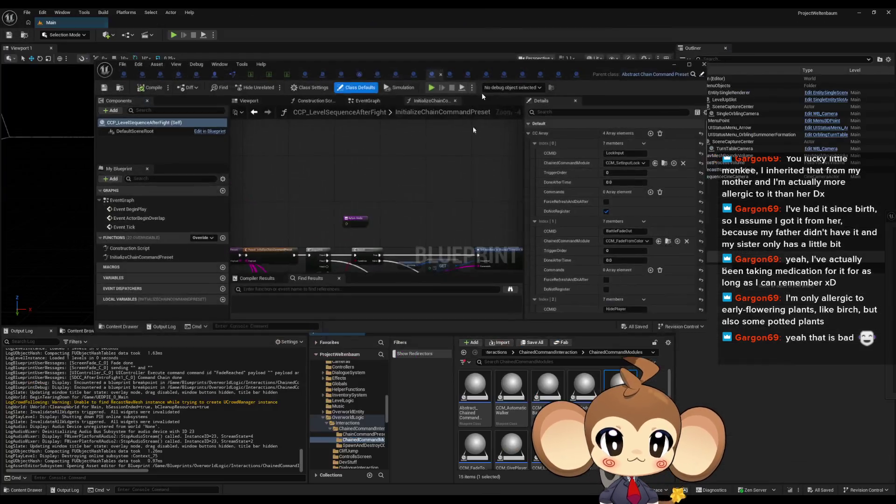
click(873, 12)
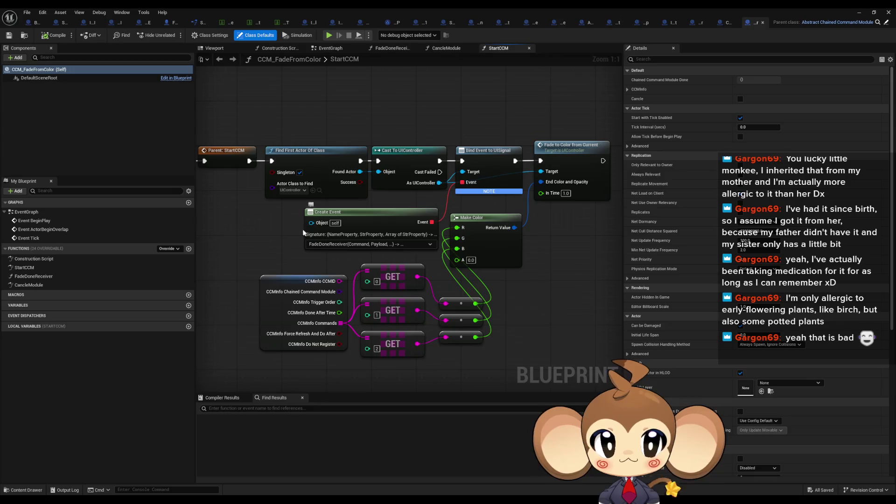
double_click(43, 277)
double_click(35, 267)
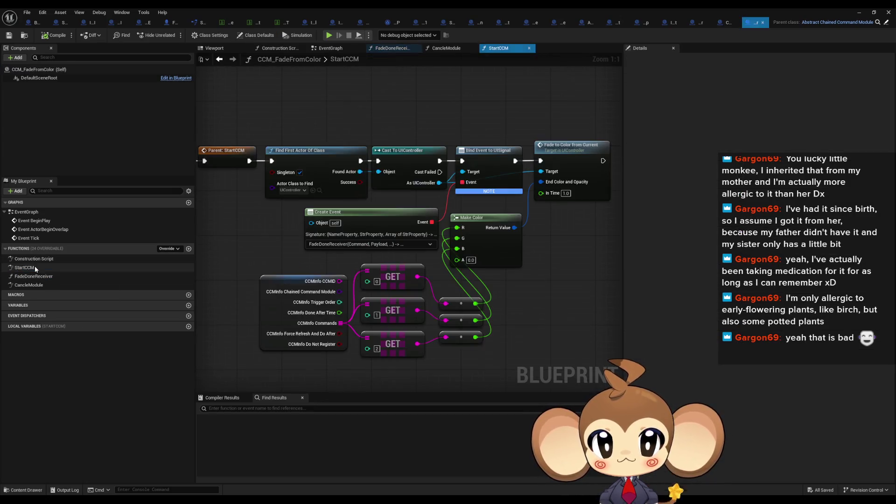
double_click(36, 276)
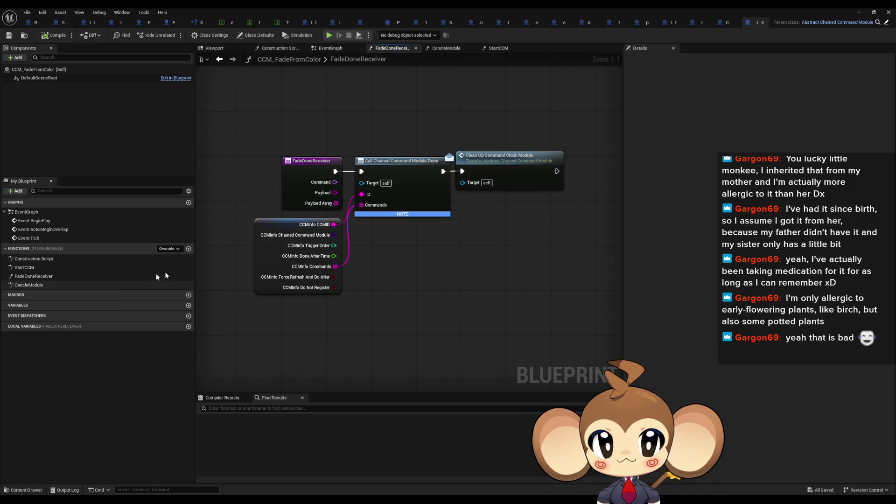
double_click(513, 173)
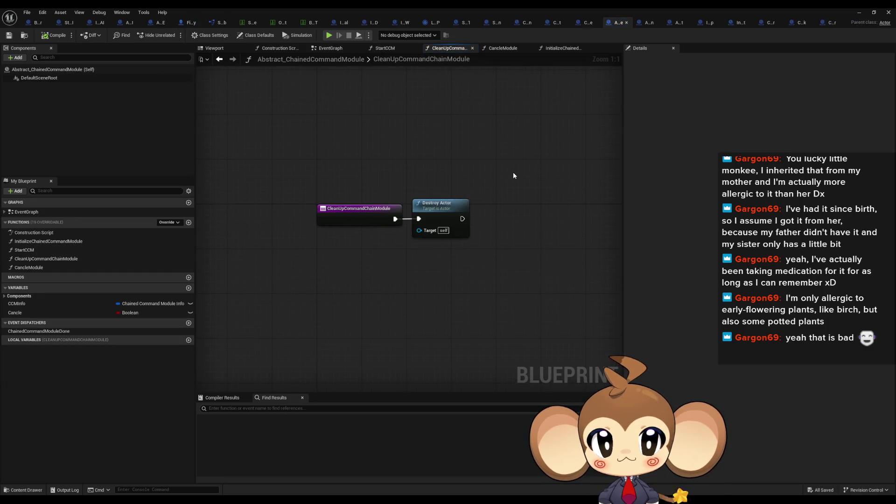
- Close the Abstract_ChainedCommandModule graph and compare CCM_FadeFromColor's Class Defaults and Class Settings
click(626, 23)
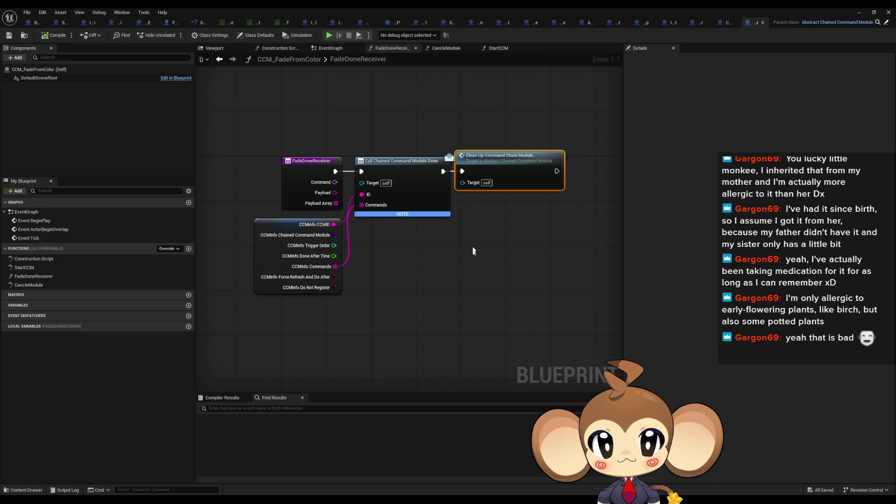
click(254, 35)
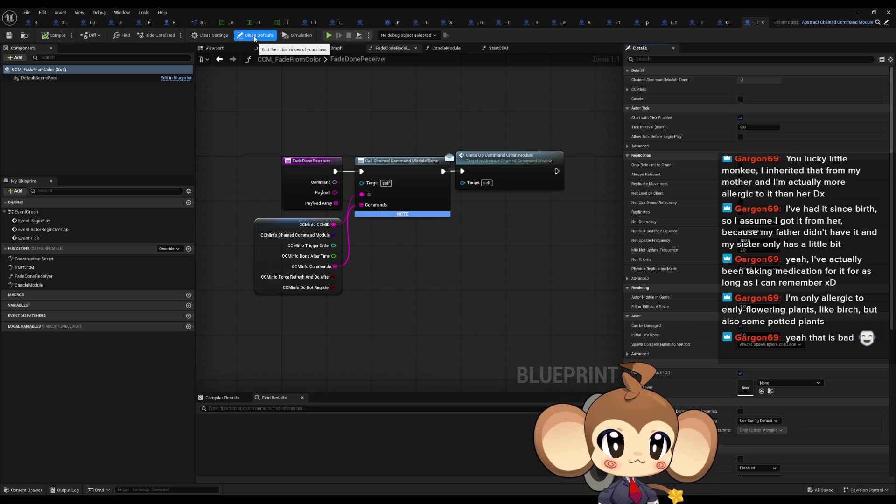
click(210, 36)
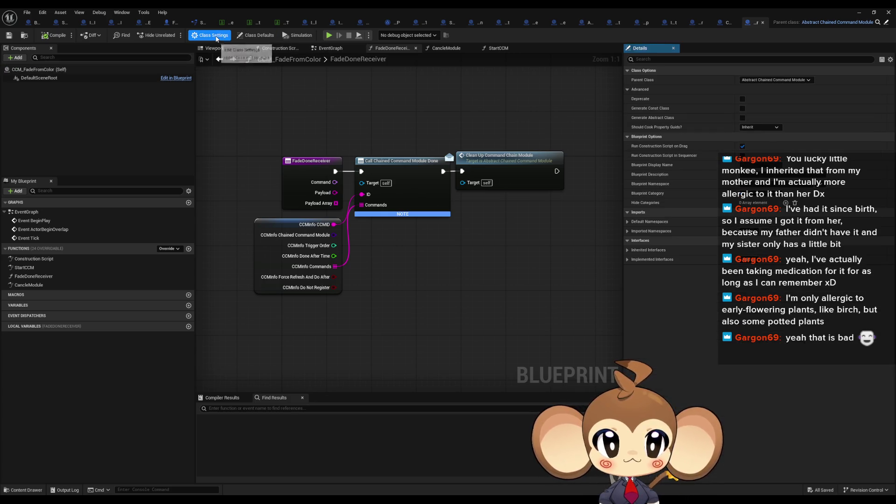
click(246, 37)
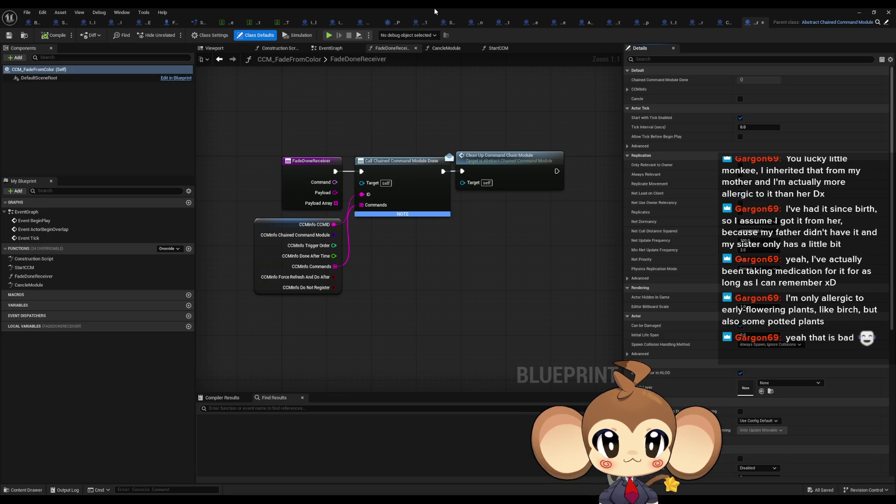
- Inspect FadeDoneReceiver's Call Chained Command Module Done and Clean Up nodes full screen
double_click(433, 7)
double_click(404, 67)
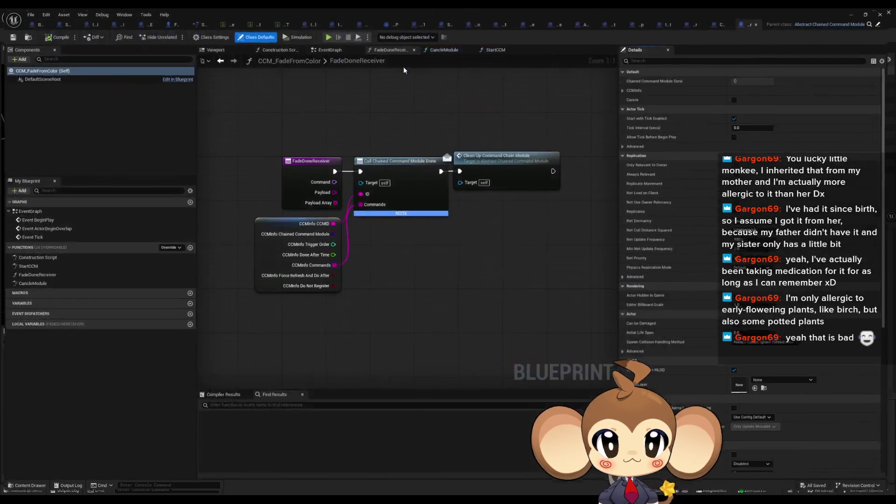
click(466, 177)
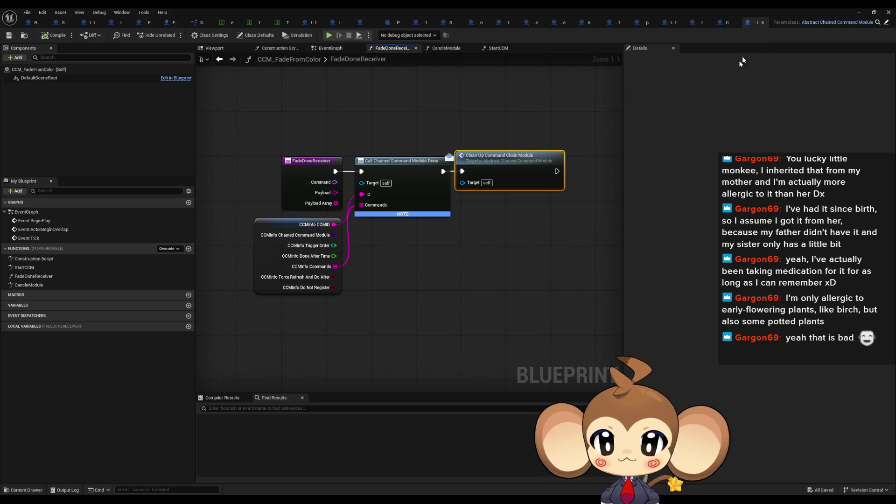
click(422, 181)
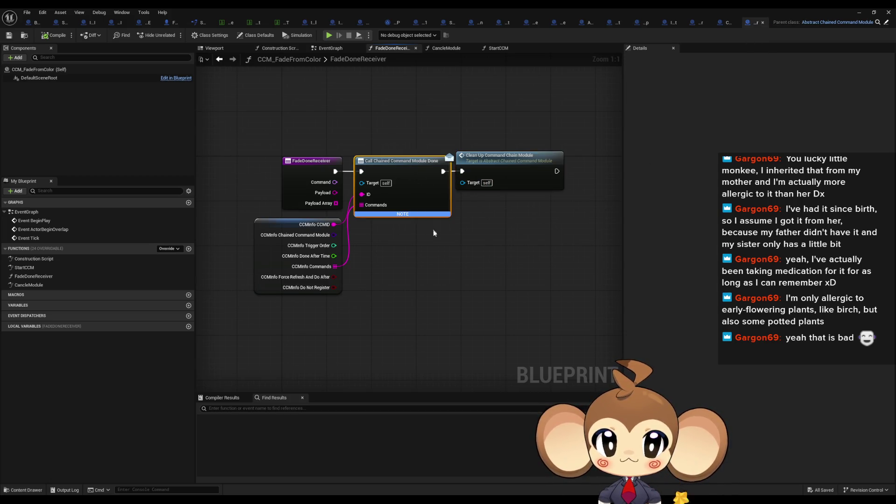
click(480, 186)
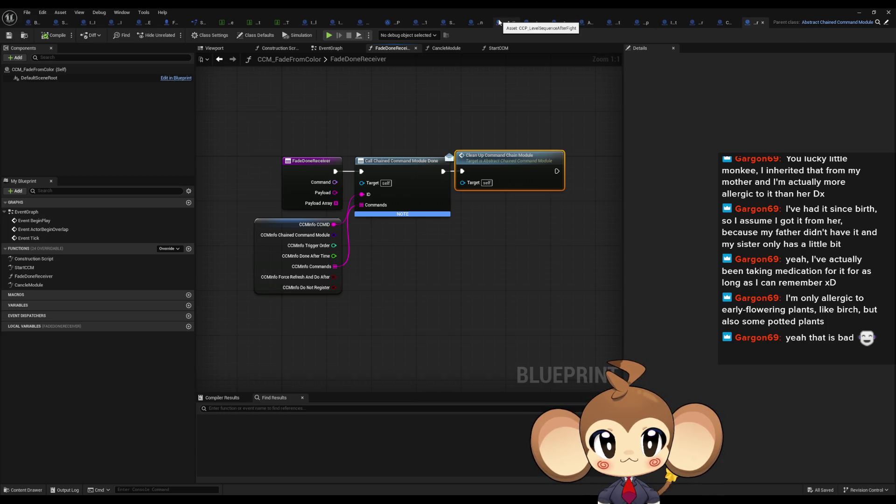
click(472, 25)
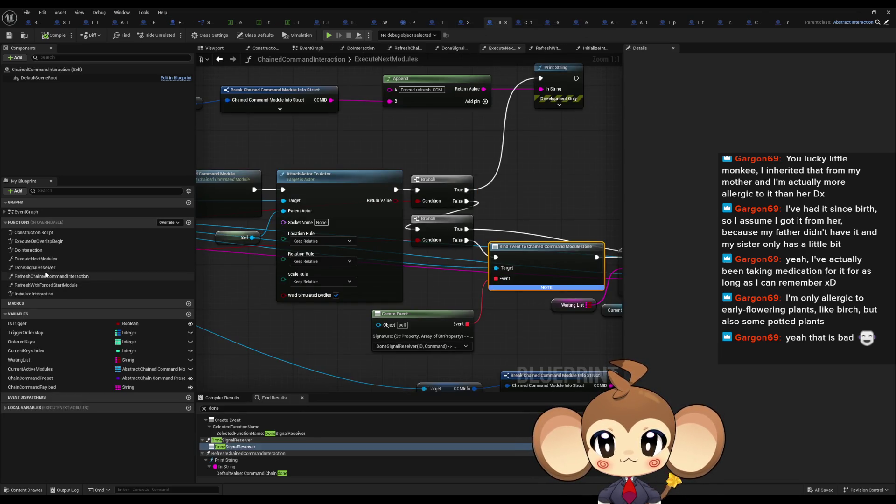
- Connect DoneSignalReseiver's Branch True output to the Cancle Module call
double_click(35, 268)
scroll(451, 256, up, 4)
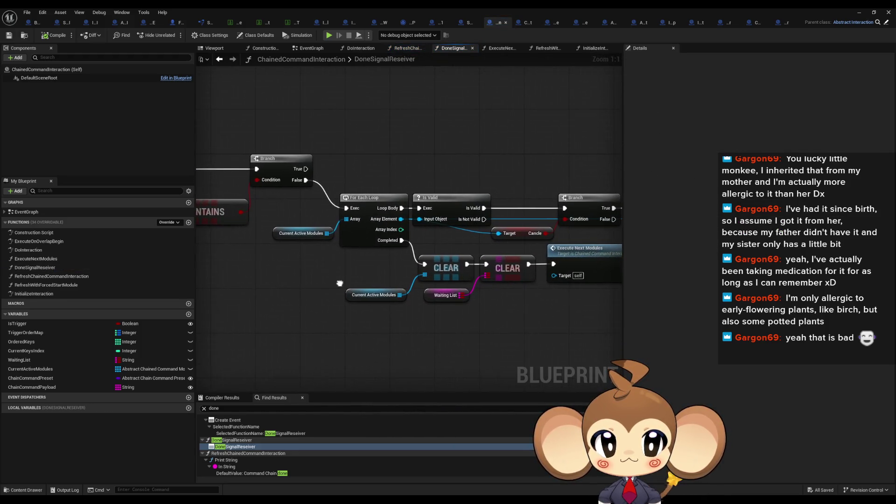
drag(340, 284, 294, 277)
drag(484, 223, 414, 238)
drag(504, 210, 522, 210)
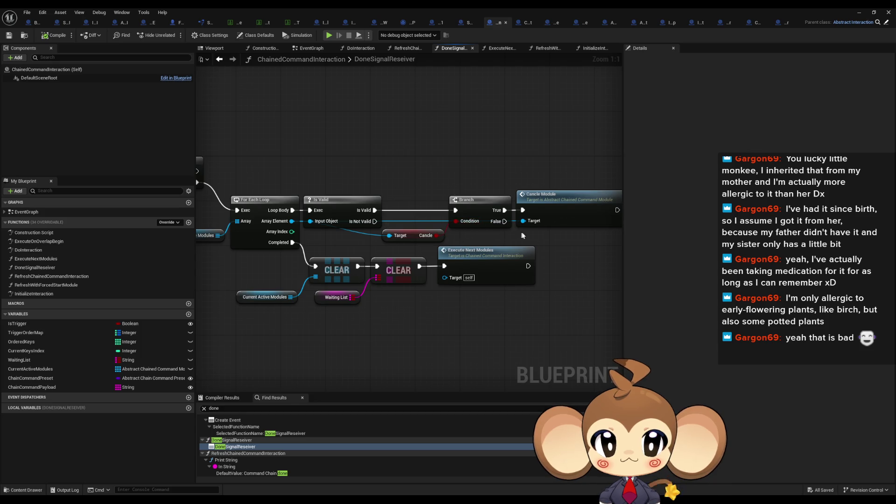
- Open CCM_PlayerVisibility full screen and review its CancleModule and StartCCM graphs
click(515, 22)
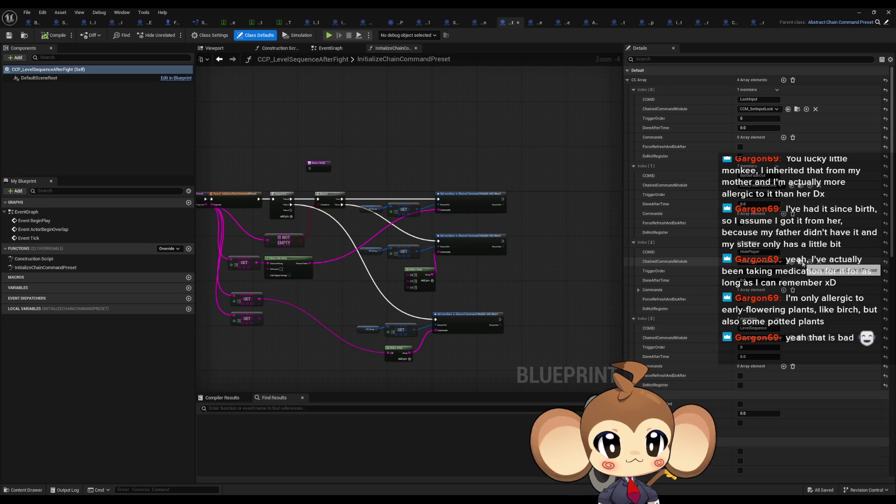
double_click(556, 11)
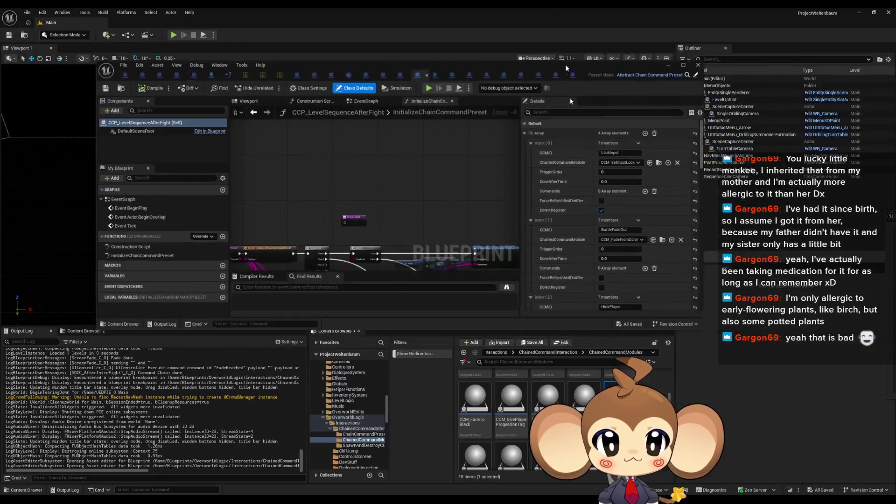
double_click(376, 65)
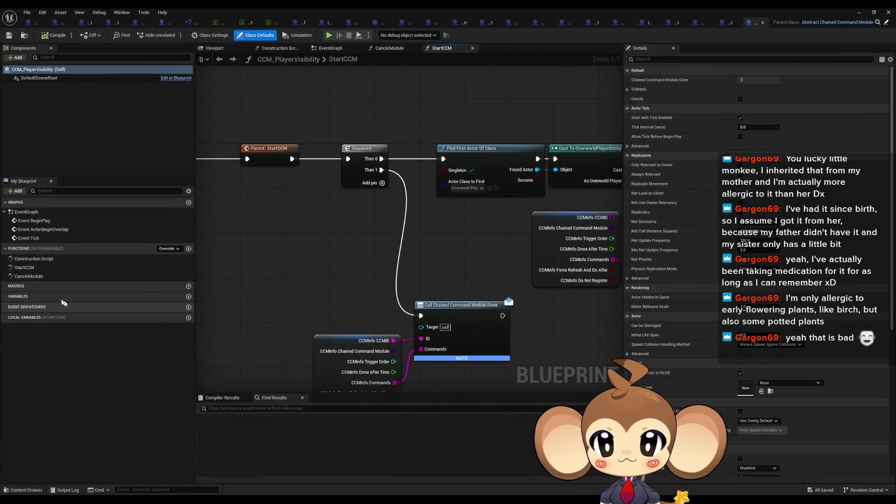
double_click(28, 275)
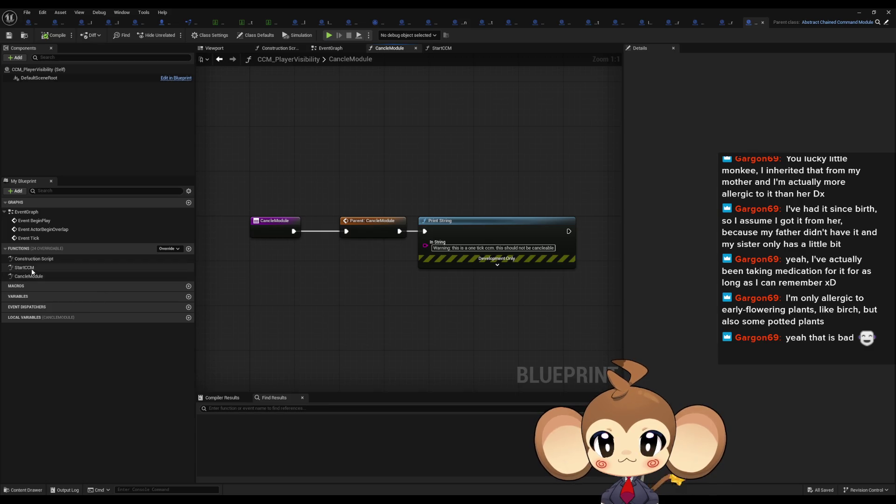
double_click(32, 269)
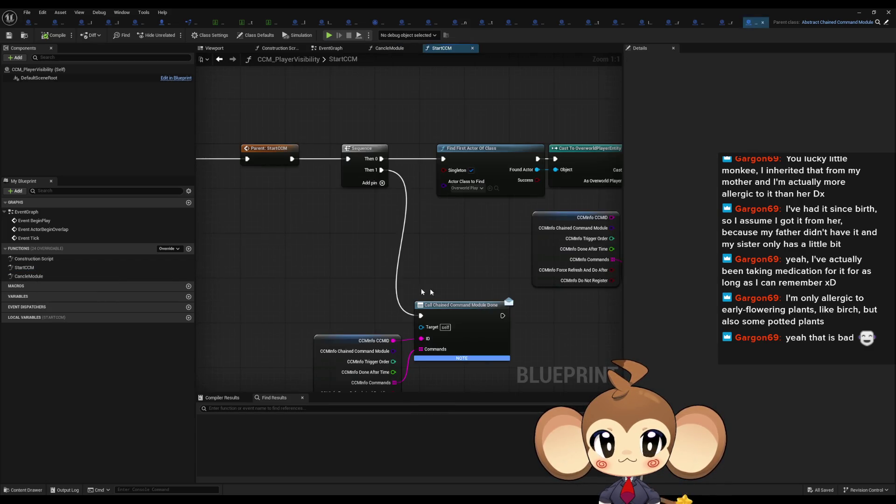
- Add Clean Up Command Chain Module after Call Chained Command Module Done and tidy the nodes
drag(401, 254, 464, 374)
mouse_move(494, 320)
mouse_down()
mouse_move(205, 306)
mouse_move(280, 316)
mouse_move(550, 278)
mouse_move(550, 266)
mouse_move(457, 261)
mouse_move(464, 244)
mouse_up()
text(clean)
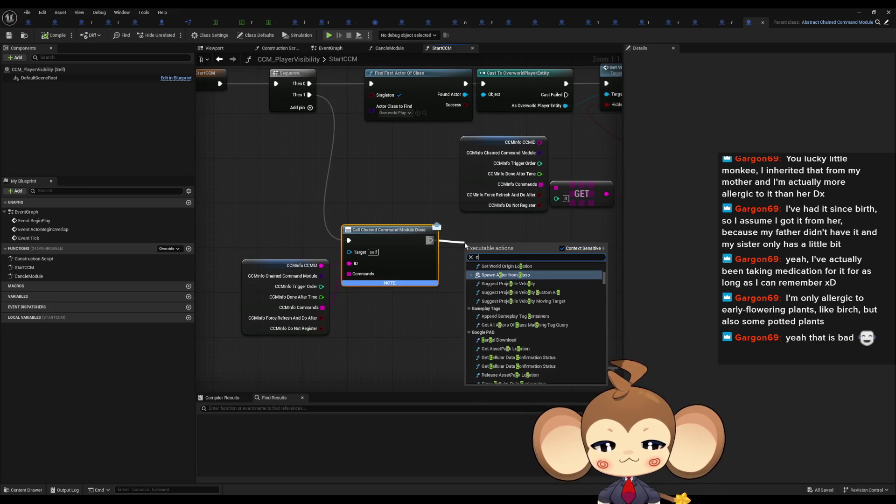
key(Return)
drag(505, 250, 489, 229)
drag(268, 244, 467, 289)
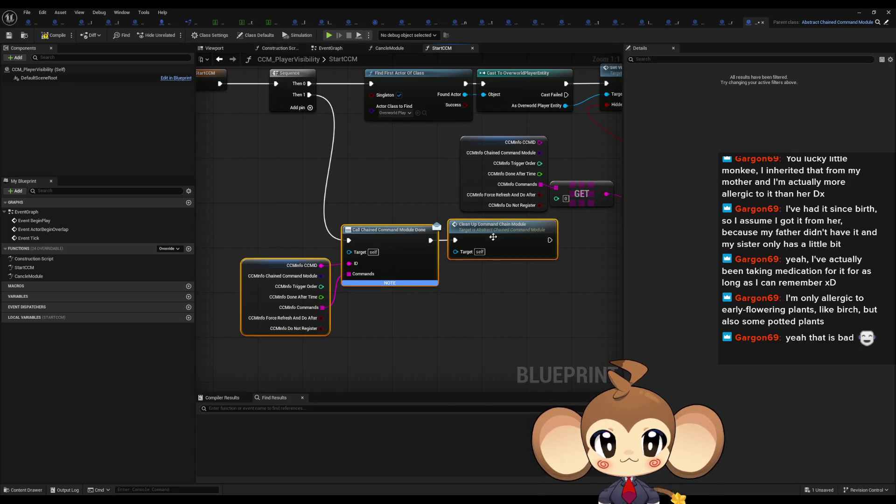
drag(494, 233, 494, 256)
click(404, 232)
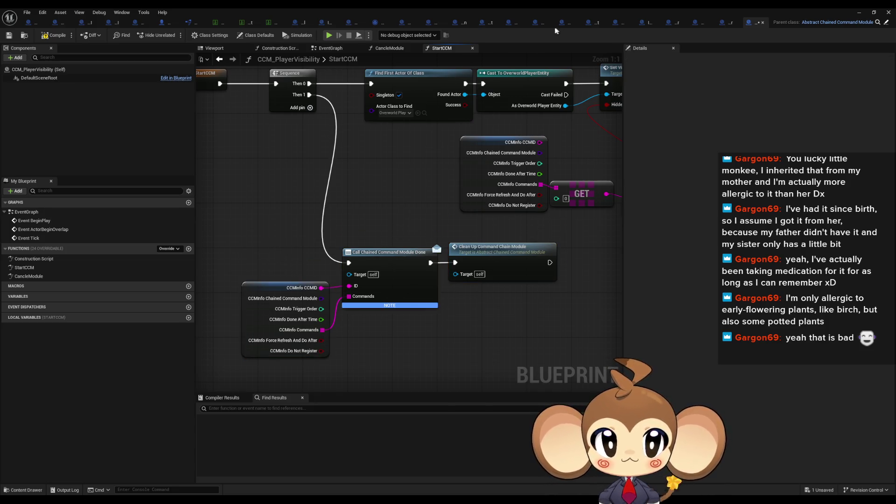
click(510, 23)
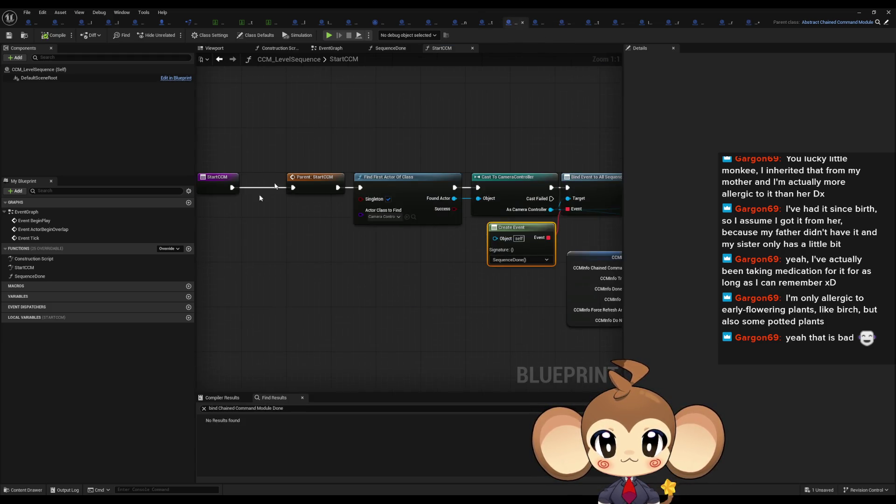
- Inspect CCM_LevelSequence's SequenceDone Done call and StartCCM's Bind Event to All Sequences Done
double_click(43, 276)
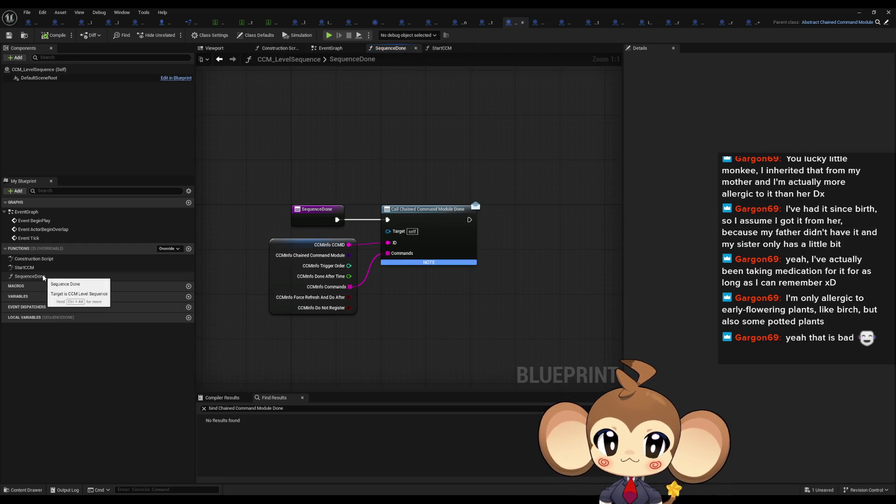
drag(372, 156, 481, 280)
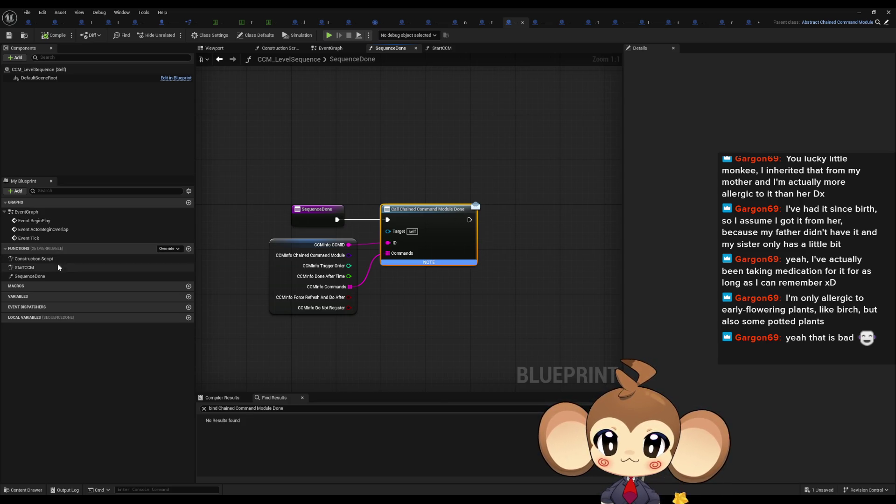
double_click(25, 268)
mouse_move(351, 225)
mouse_down()
mouse_move(307, 218)
mouse_move(338, 259)
mouse_up()
click(423, 199)
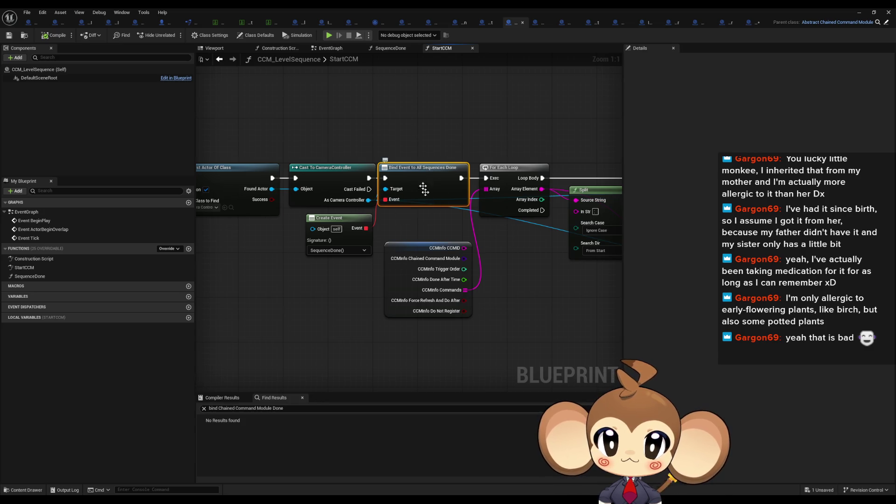
drag(403, 219, 621, 227)
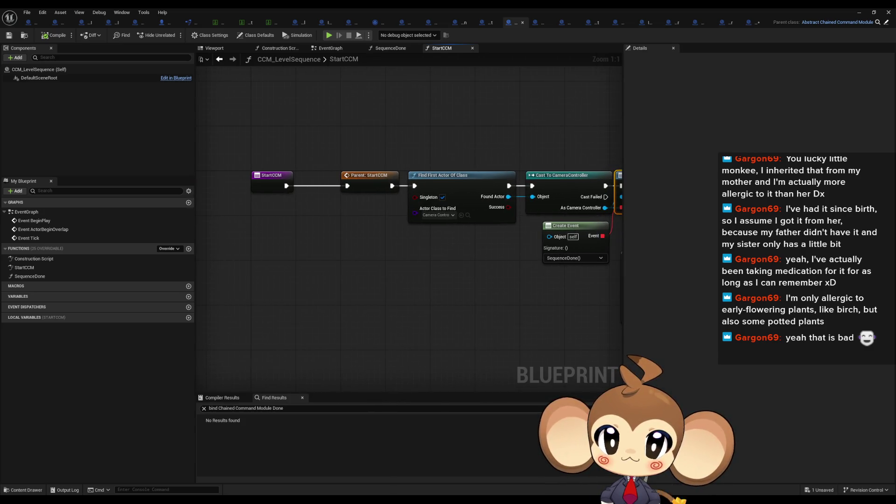
mouse_move(513, 214)
mouse_down()
mouse_move(348, 225)
mouse_move(348, 202)
mouse_move(354, 237)
mouse_move(360, 171)
mouse_up()
- Insert a Print String reading 'Error: yes 1' after Parent: StartCCM
text(print string)
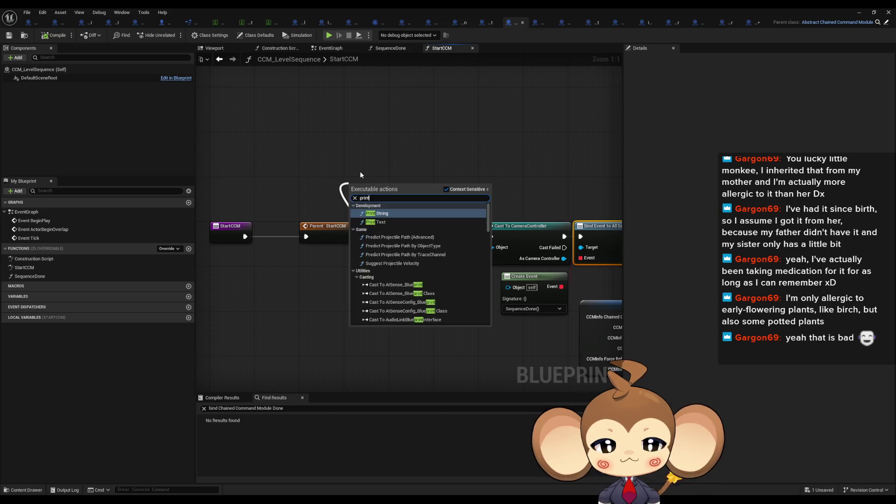
key(Return)
drag(386, 209, 381, 175)
text(Error: yes 1)
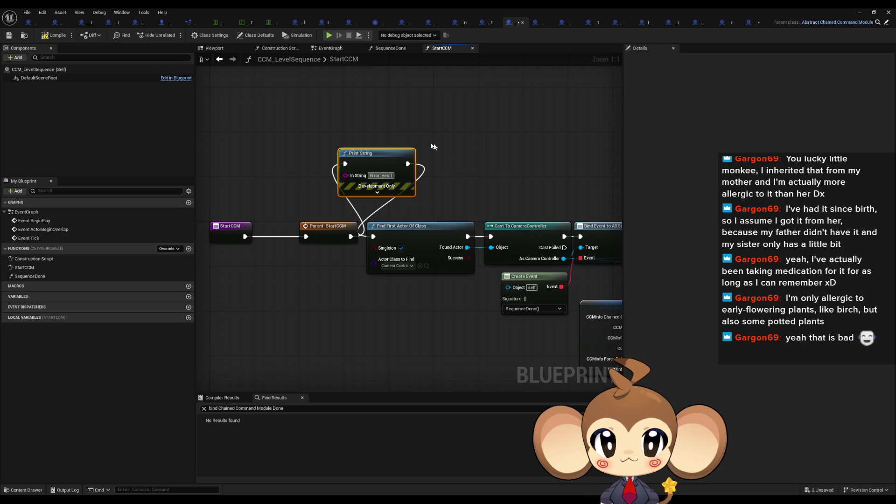
- Paste a Print String 'Error: yes 2' into SequenceDone, wired before the Done call
double_click(29, 276)
key(ctrl+v)
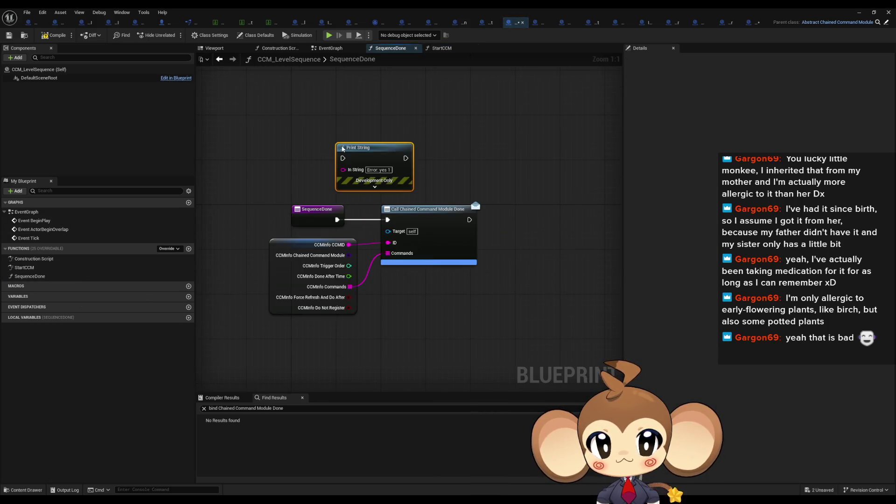
click(392, 170)
key(BackSpace)
text(2)
key(Return)
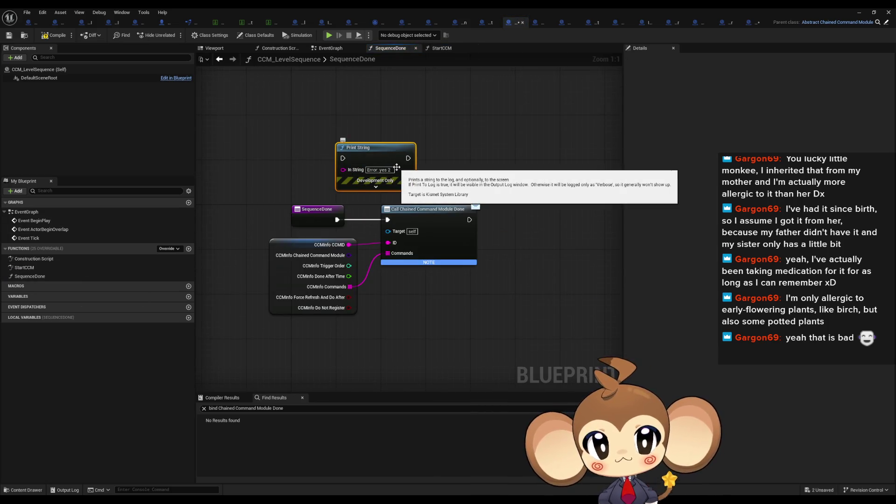
drag(342, 159, 337, 219)
drag(387, 219, 409, 158)
- Add Clean Up Command Chain Module after SequenceDone's Call Chained Command Module Done
drag(469, 219, 497, 221)
text(clea)
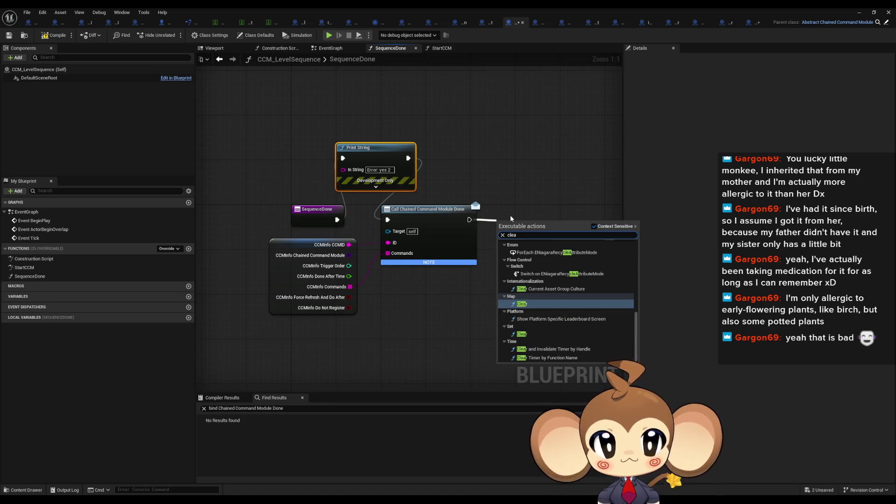
text(n up)
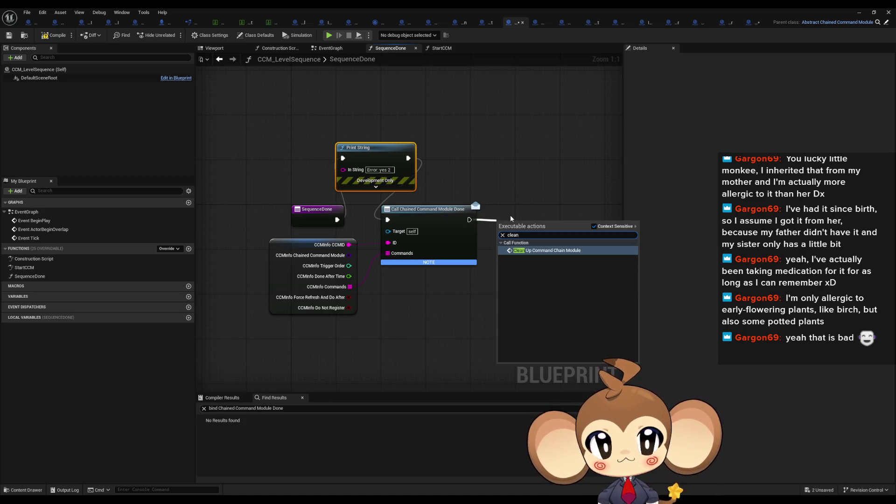
key(Return)
drag(532, 233, 528, 217)
click(583, 177)
click(859, 14)
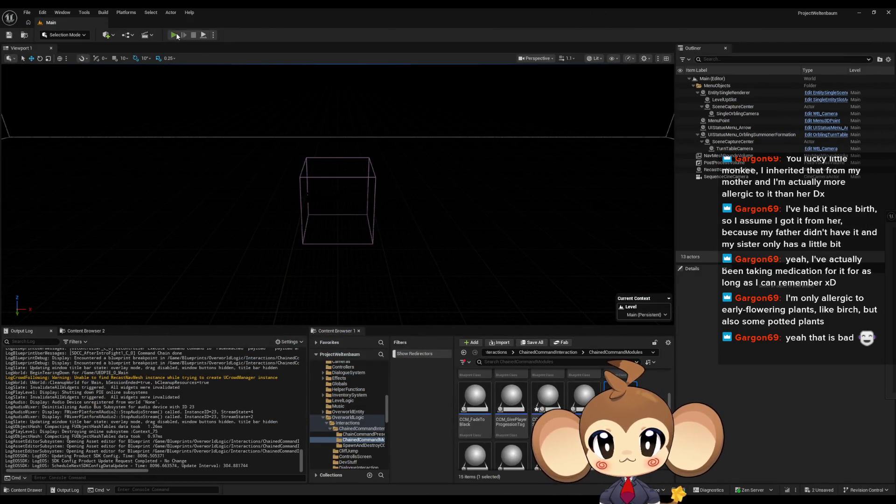
- Start a Play-In-Editor run and collapse BattleEnv_1, BattleGroupInstance2 and BossFightingEntity0 in the Outliner
click(176, 33)
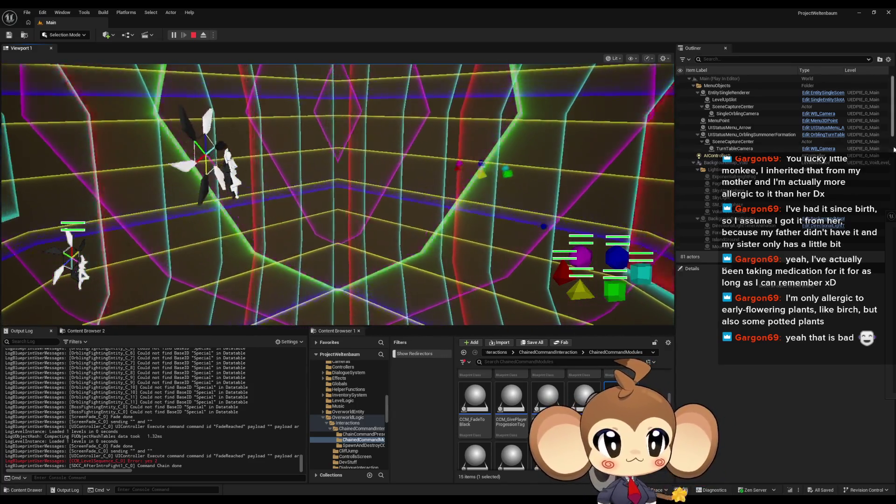
drag(893, 112, 892, 207)
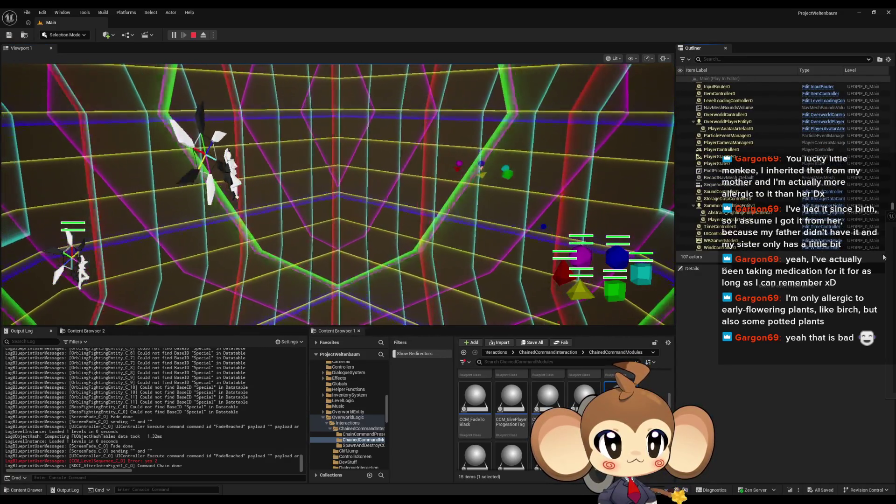
scroll(873, 140, up, 5)
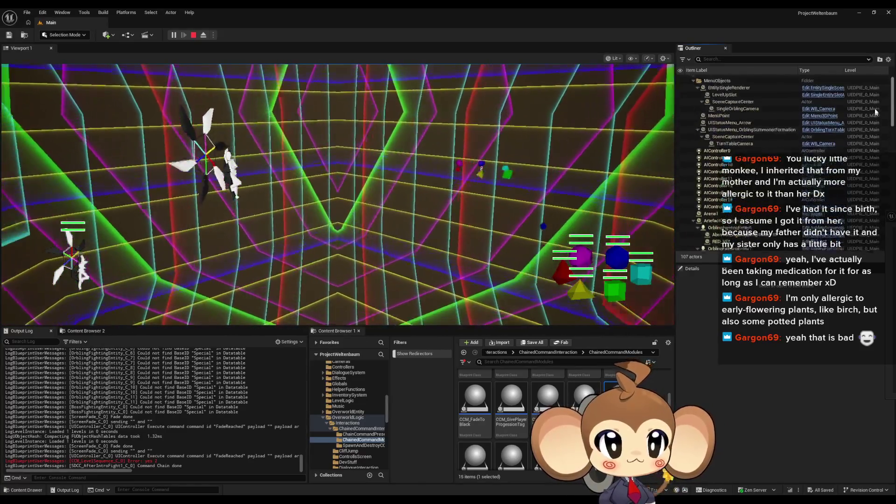
scroll(871, 135, down, 10)
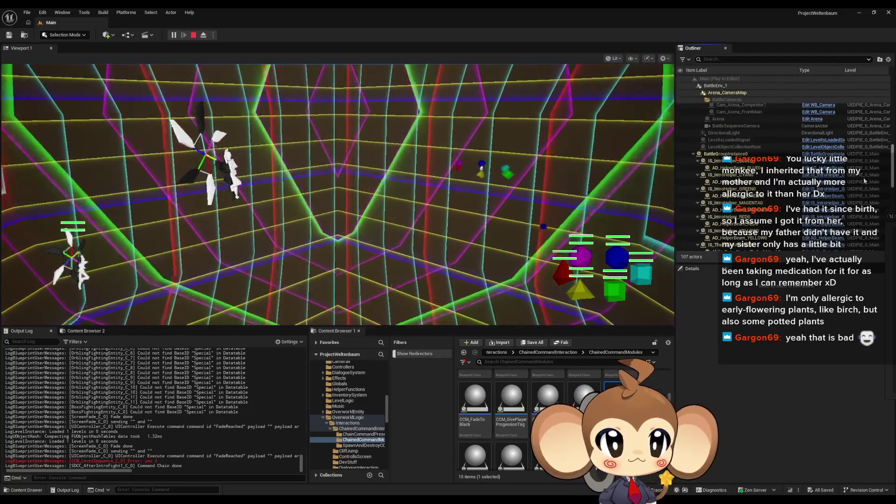
scroll(864, 173, up, 5)
click(693, 161)
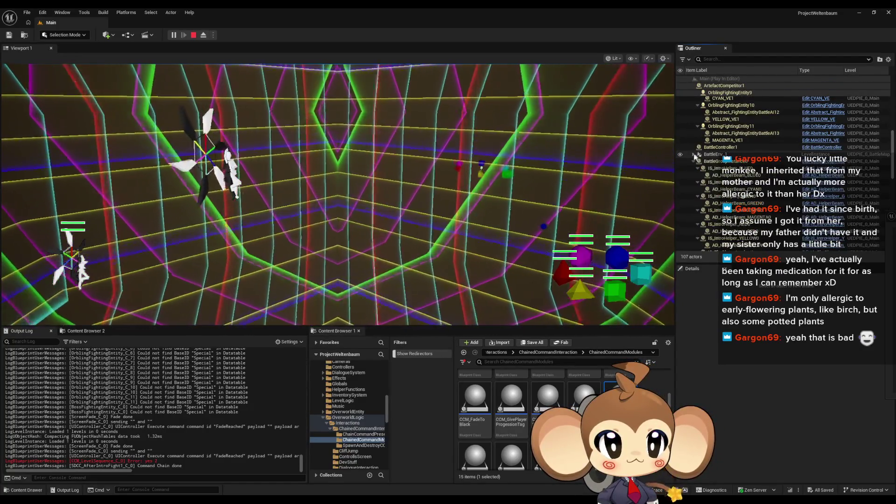
click(694, 168)
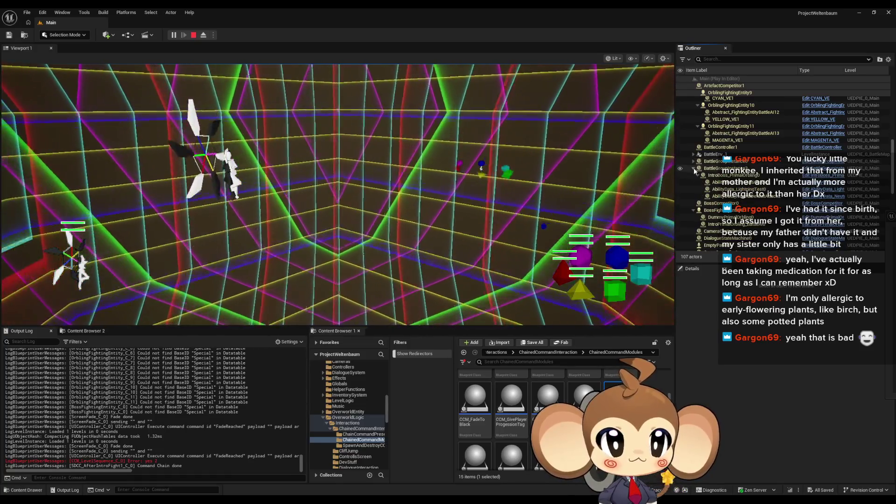
click(694, 182)
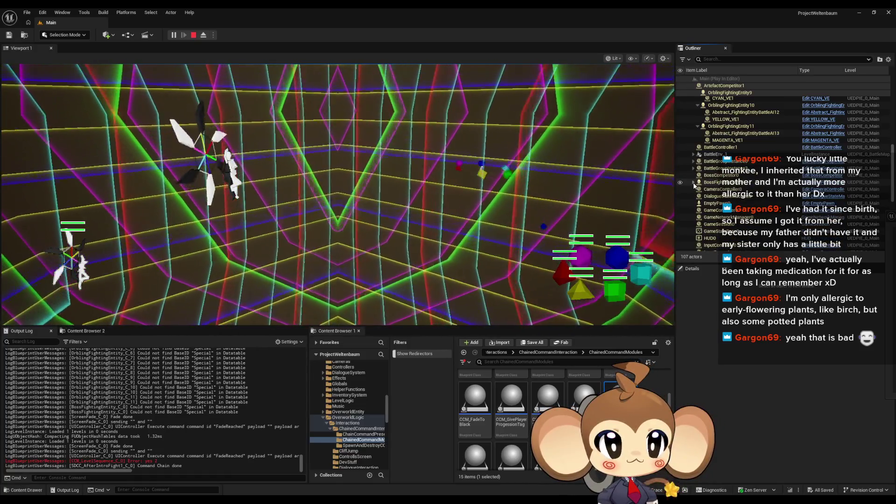
- Stop the running play session
scroll(764, 213, down, 1)
scroll(764, 213, down, 6)
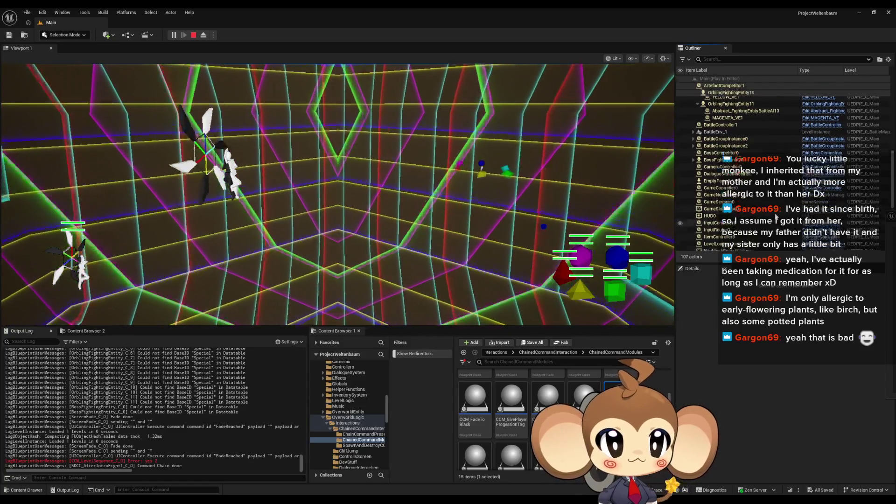
scroll(776, 218, down, 1)
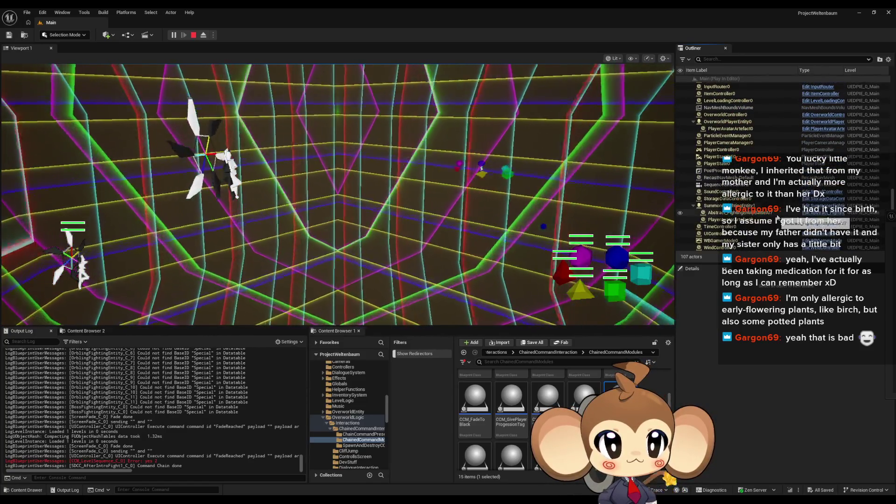
click(193, 35)
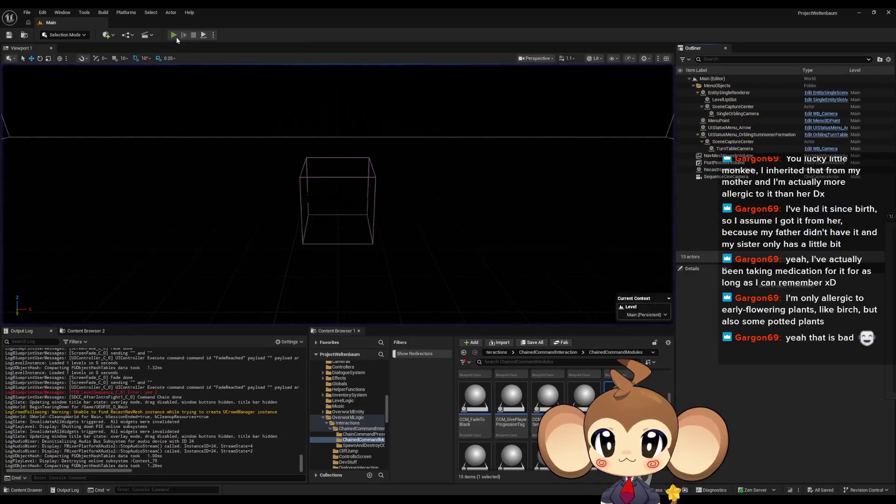
- Run another play session, check CCM_LevelSequence0's Details, then stop it
click(183, 32)
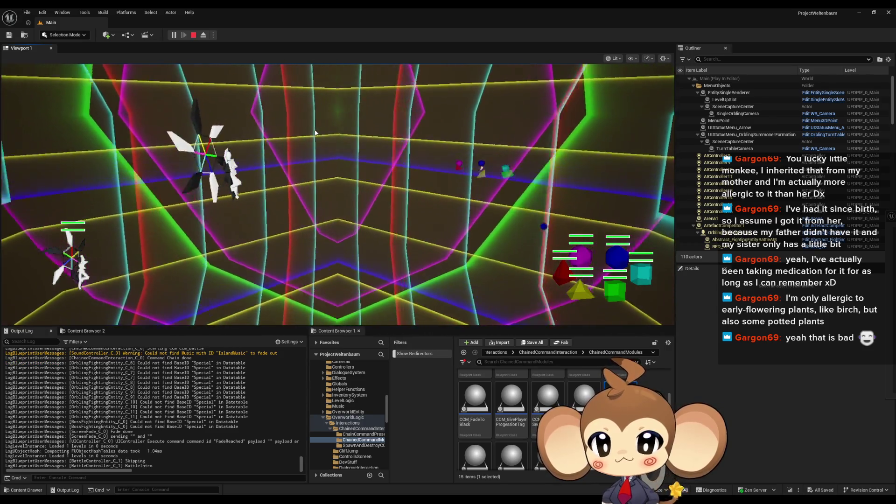
scroll(751, 110, down, 5)
scroll(875, 219, down, 10)
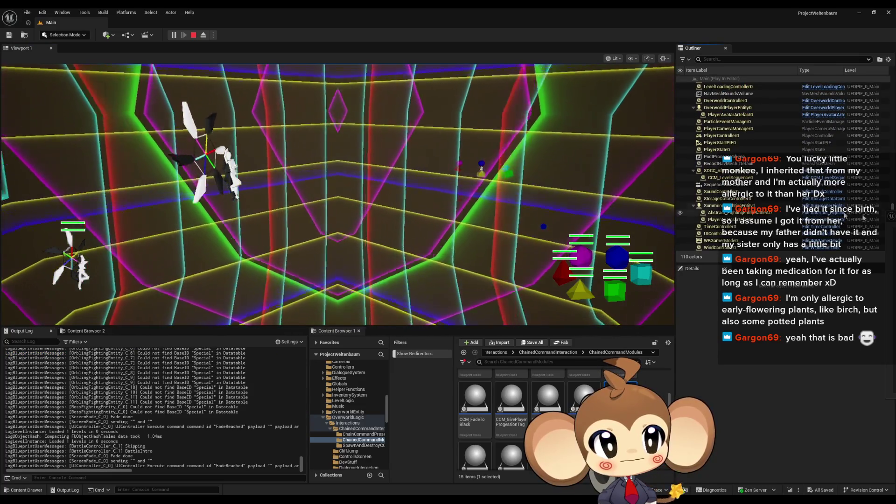
click(737, 178)
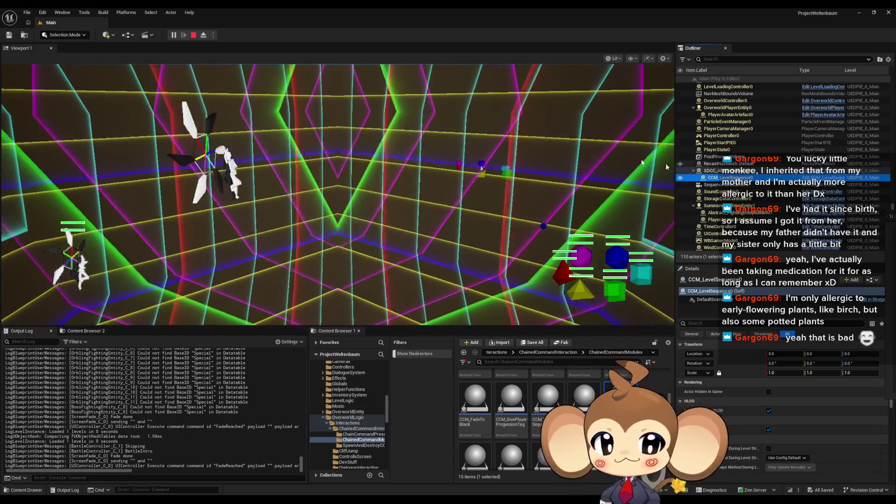
click(194, 35)
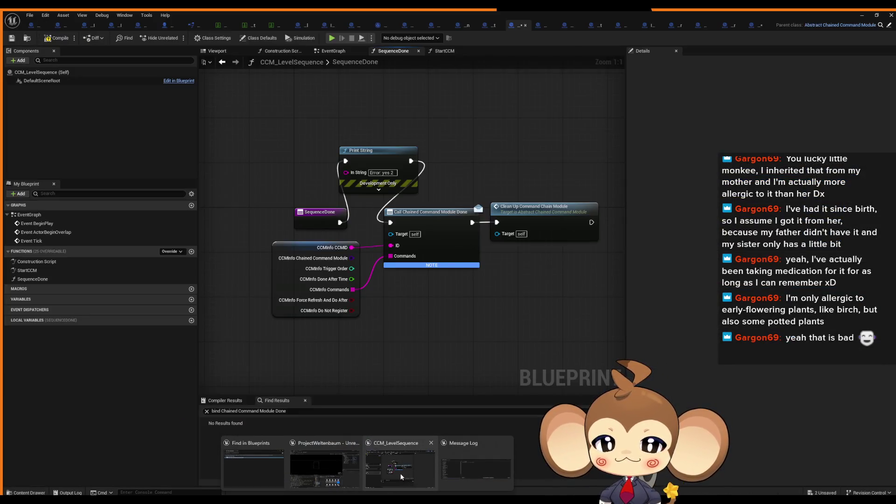
- Delete the debug Print String nodes in SequenceDone and StartCCM, reconnecting StartCCM's flow to Find First Actor
click(402, 476)
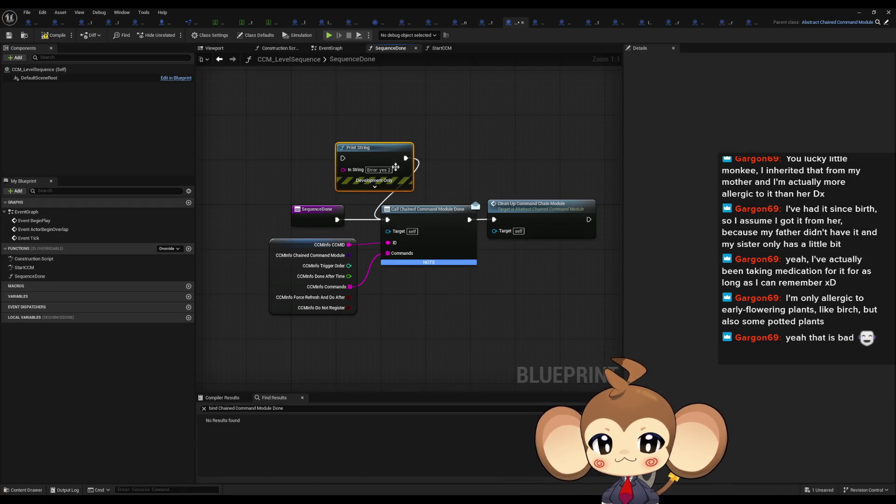
key(Delete)
double_click(38, 268)
drag(351, 237, 376, 237)
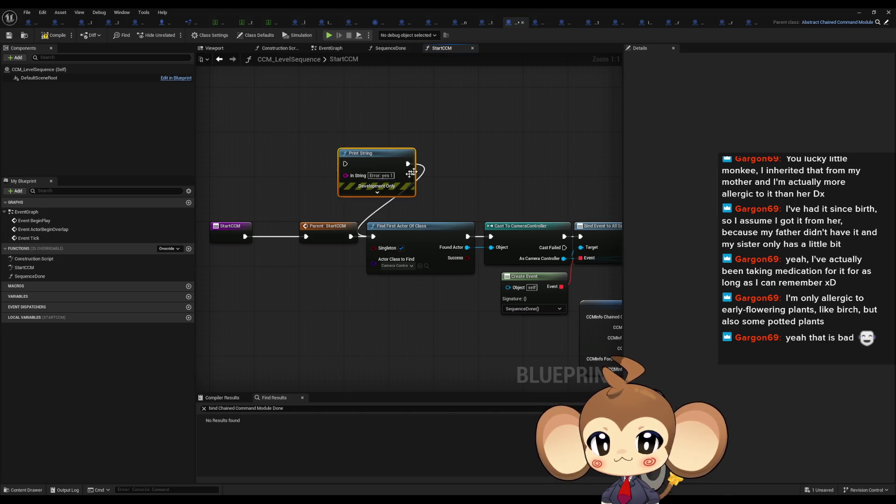
key(Delete)
- Open BattleController's 1_ExplosionDoneListener graph and look over its nodes
click(34, 22)
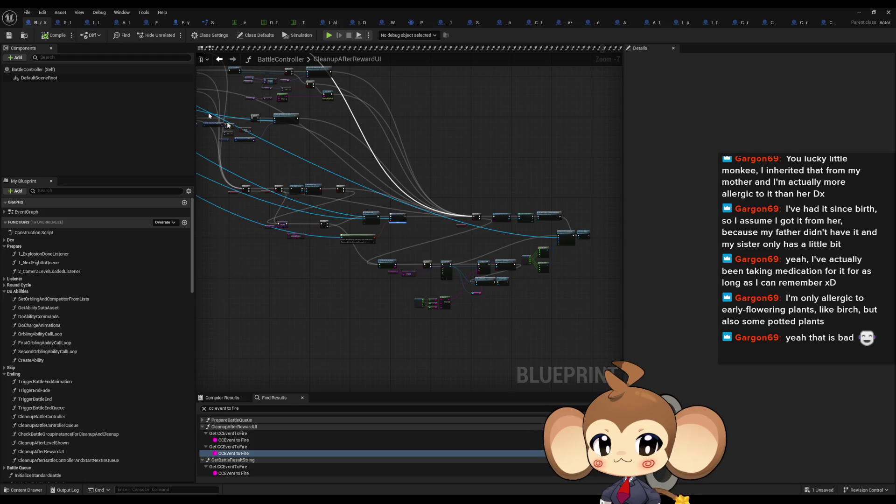
double_click(42, 253)
scroll(289, 272, up, 6)
mouse_move(423, 269)
mouse_down()
mouse_move(448, 274)
mouse_move(480, 257)
mouse_up()
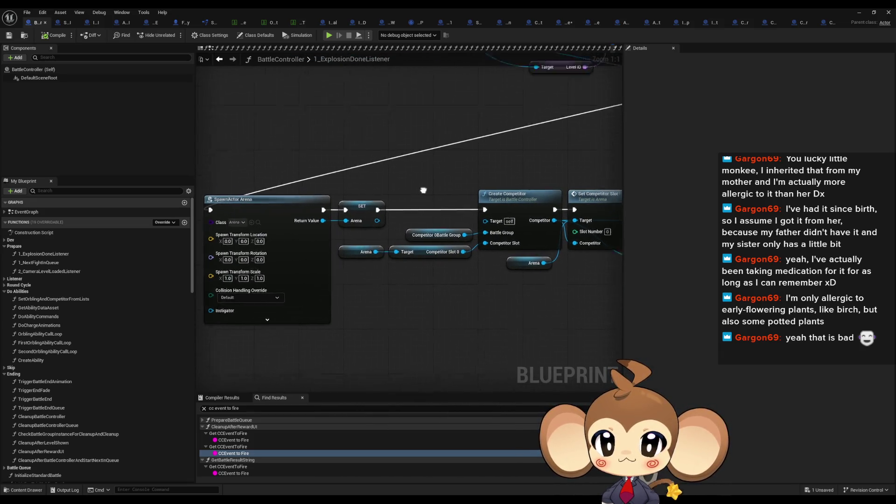
scroll(208, 326, down, 4)
scroll(368, 239, up, 4)
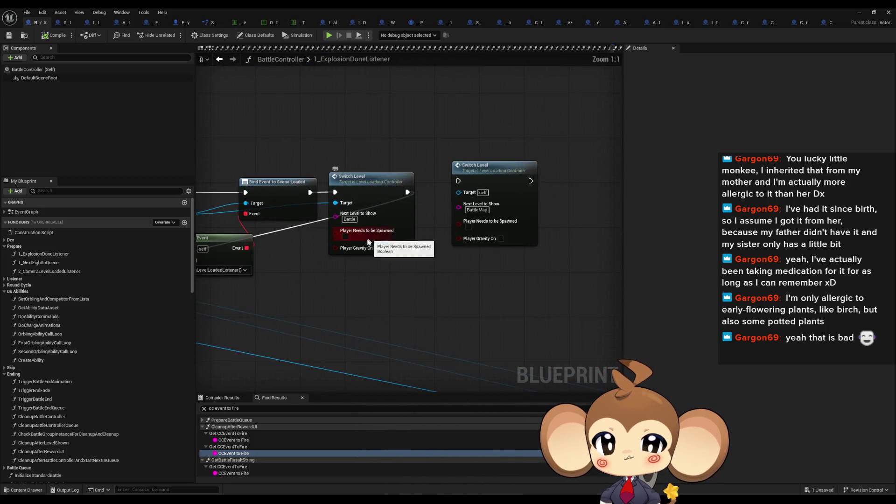
scroll(368, 286, down, 4)
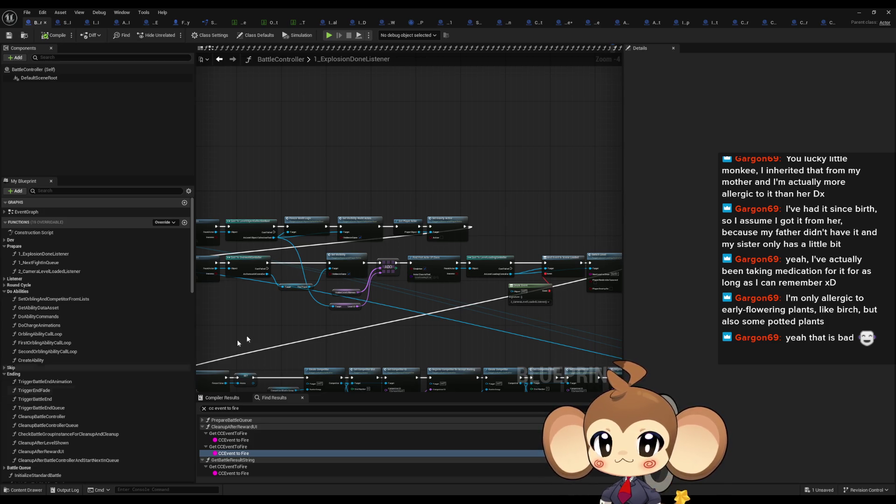
scroll(368, 319, down, 2)
drag(368, 319, 335, 280)
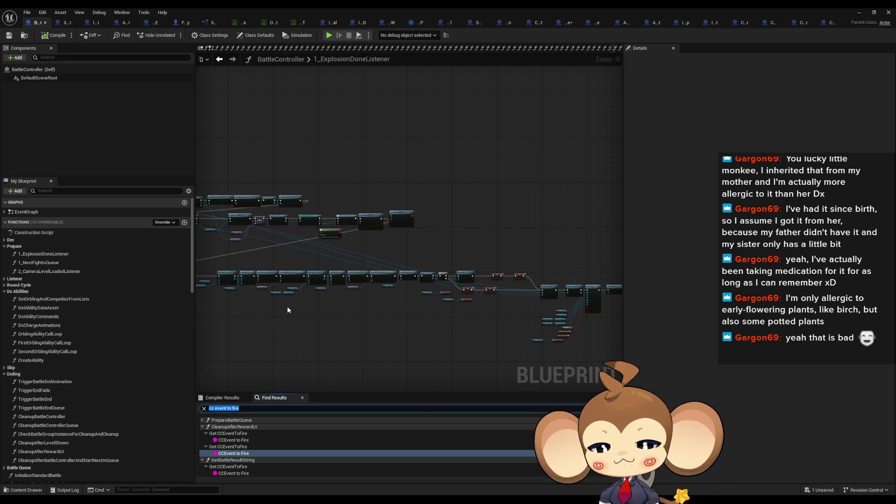
- Search for 'seque', jump to the StopAllSequences call, and open that CameraController function
text(sequ)
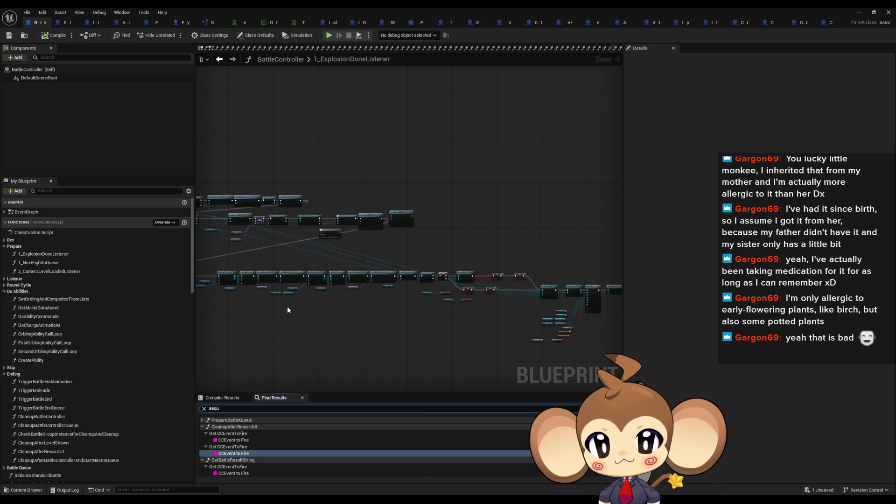
text(e)
scroll(294, 422, up, 2)
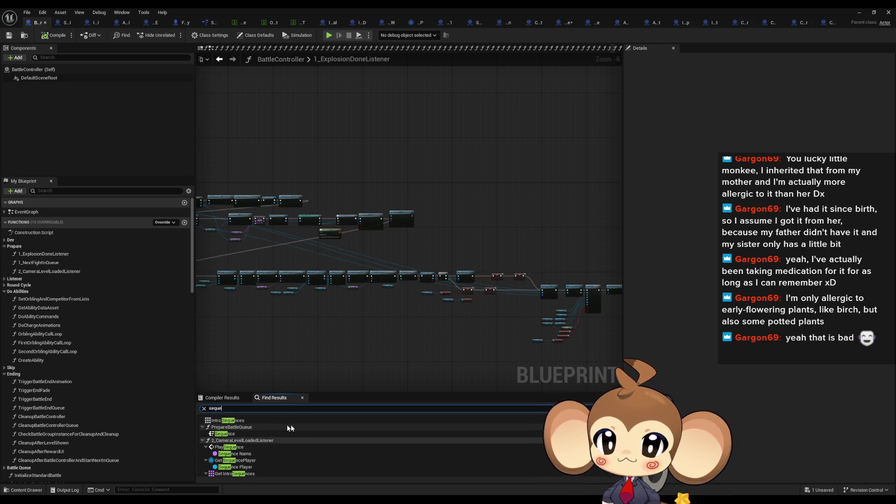
scroll(244, 432, down, 3)
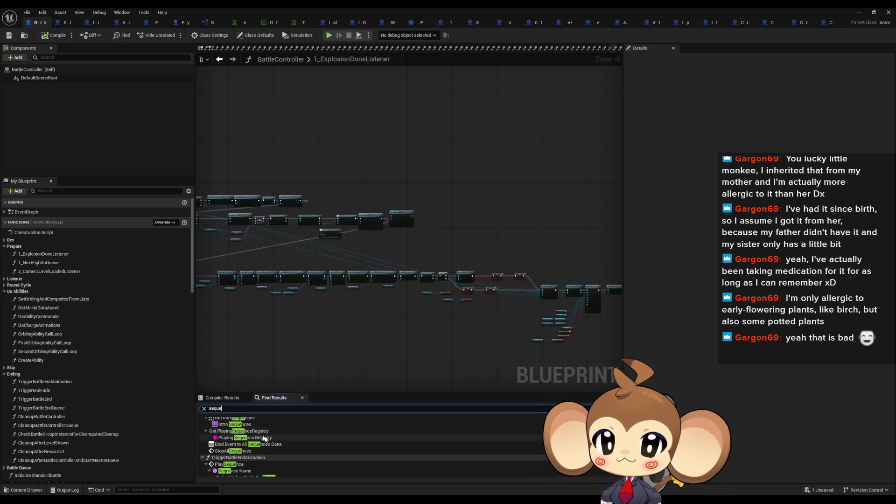
scroll(271, 449, down, 1)
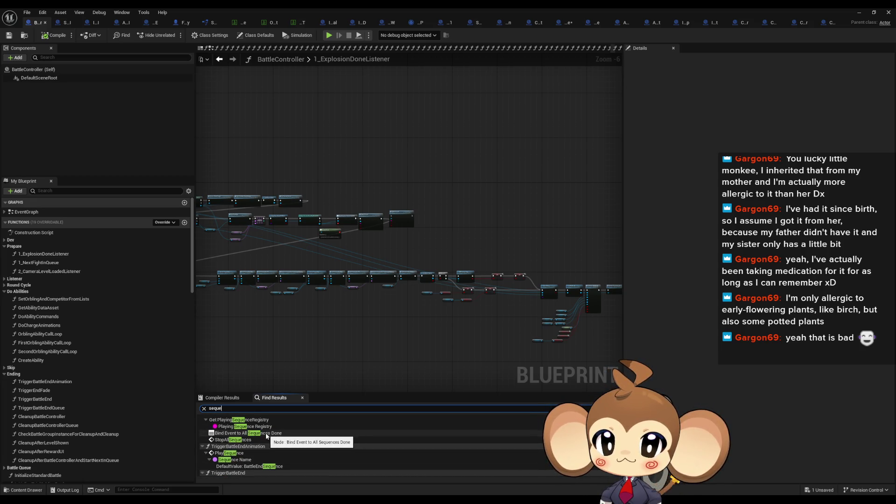
click(241, 441)
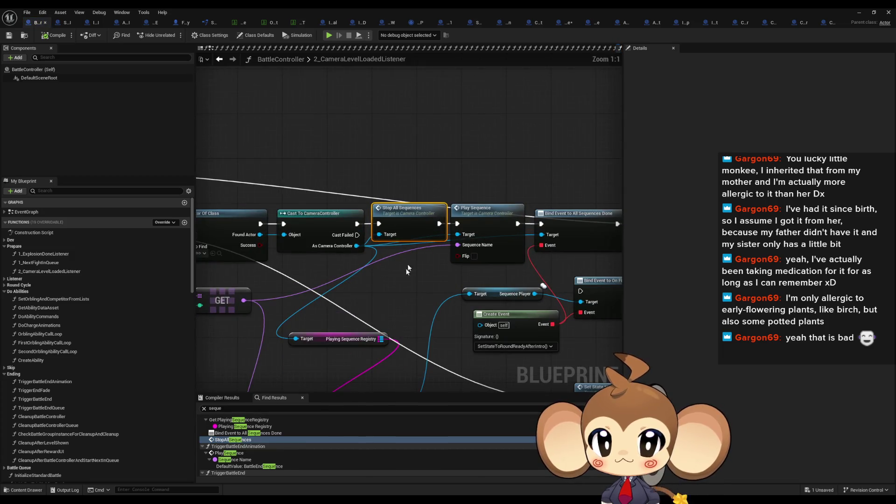
scroll(374, 270, down, 8)
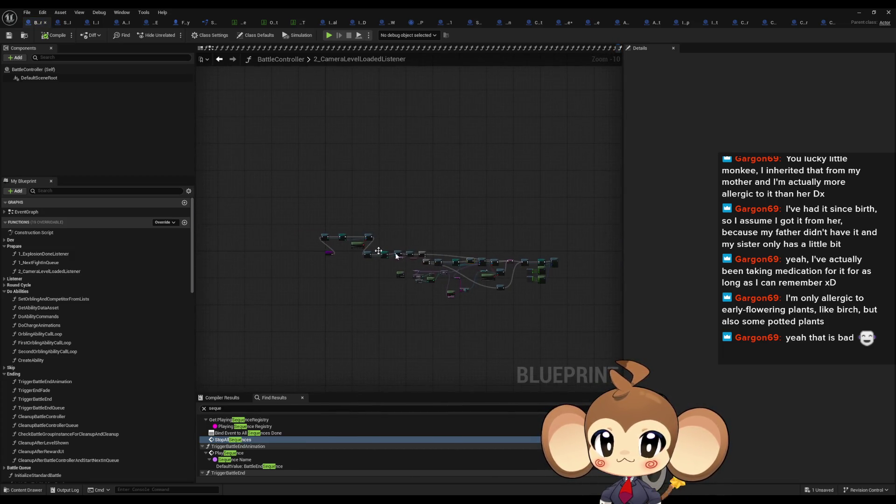
scroll(416, 257, up, 10)
scroll(429, 265, down, 6)
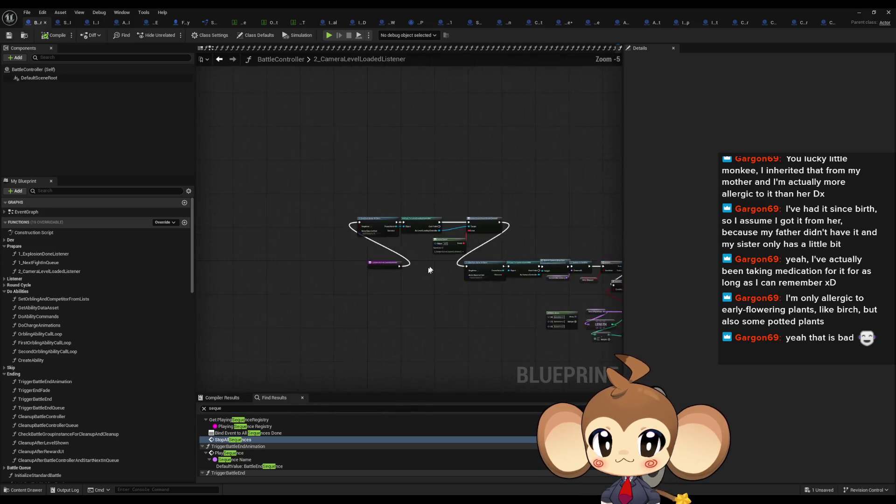
scroll(382, 281, up, 6)
drag(382, 281, 351, 255)
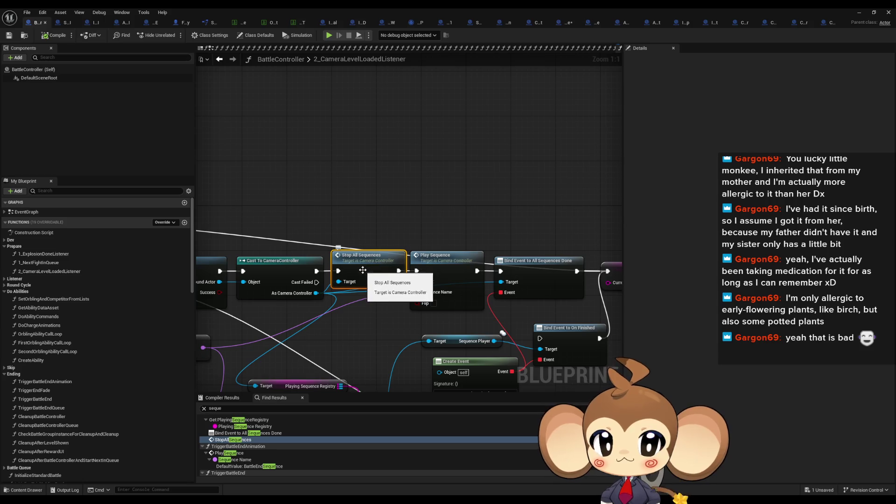
double_click(364, 271)
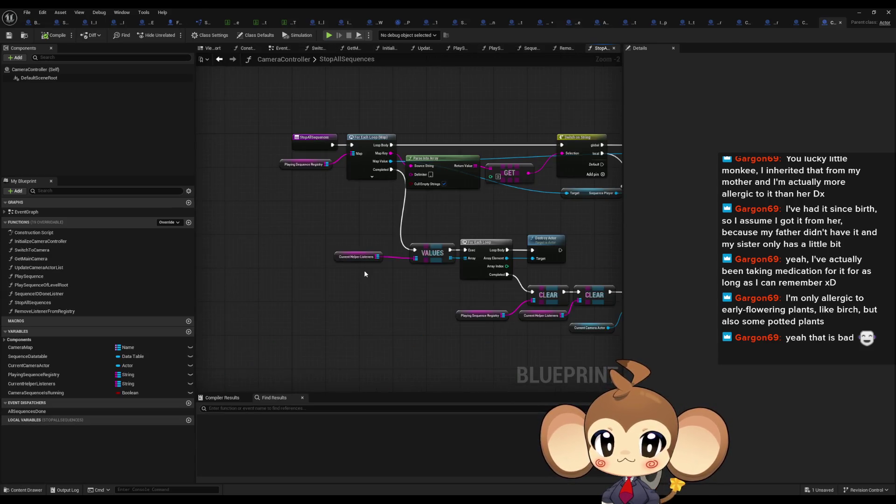
- Inspect StopAllSequences' Fire Done input and make room in the graph
scroll(460, 264, down, 2)
drag(341, 257, 340, 253)
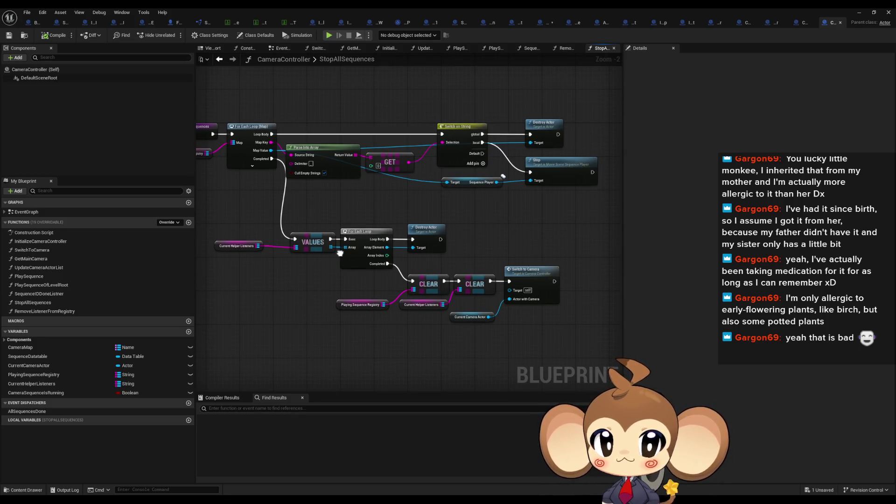
drag(340, 253, 416, 255)
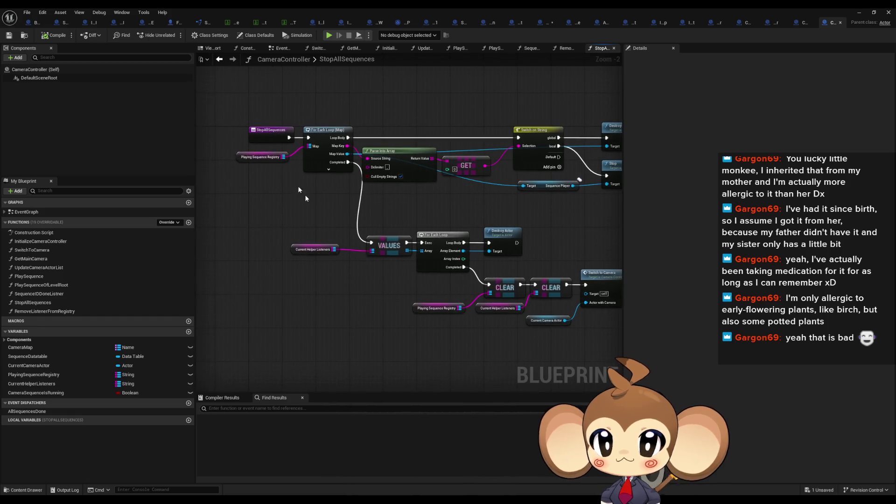
click(270, 137)
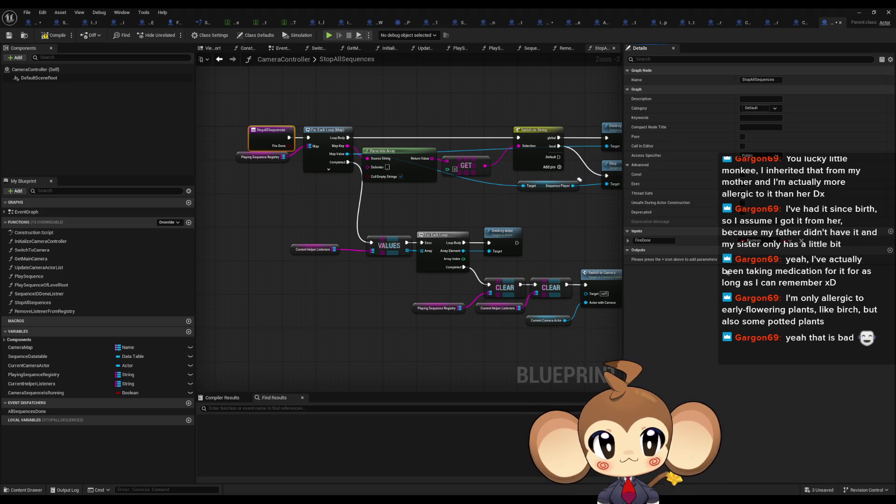
drag(241, 161, 245, 166)
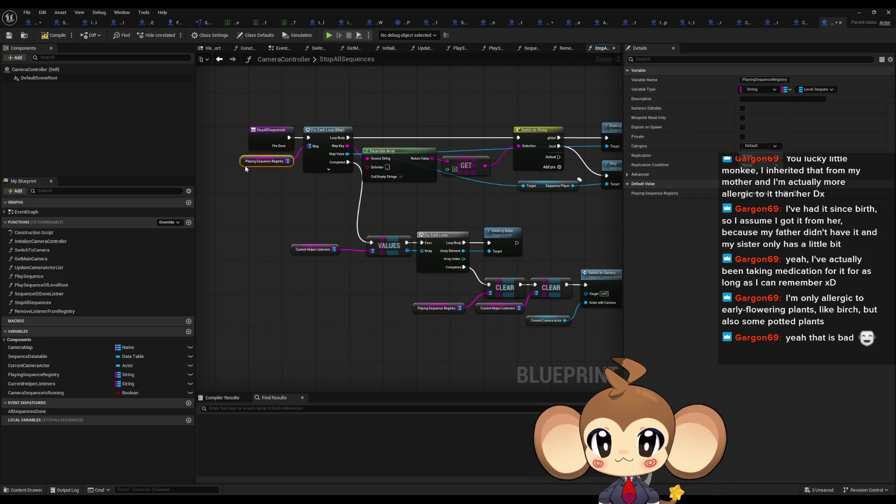
mouse_move(397, 237)
mouse_down()
mouse_move(335, 223)
mouse_move(396, 224)
mouse_up()
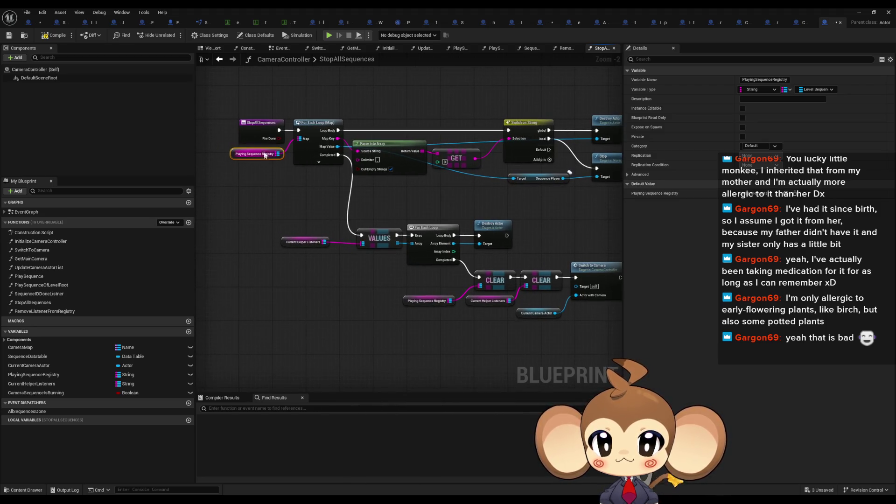
mouse_move(279, 141)
mouse_down()
mouse_move(278, 270)
mouse_move(242, 269)
mouse_up()
drag(288, 318, 279, 322)
- Add a Get Fire Done node feeding a new Branch node
right_click(309, 330)
text(get fire don)
key(Return)
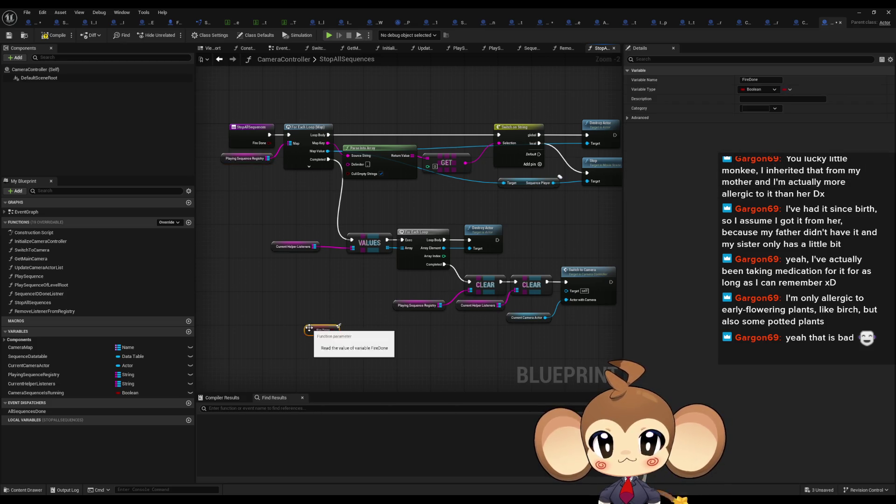
drag(341, 333, 359, 335)
text(branch)
key(Return)
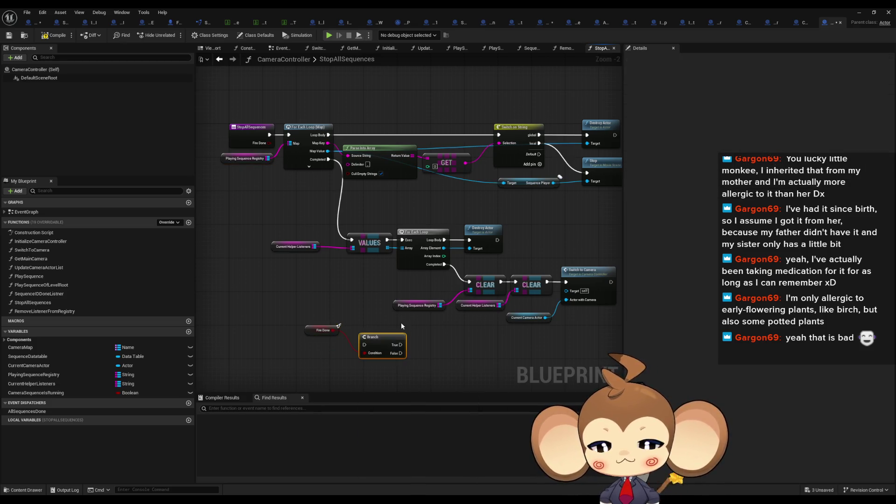
drag(305, 311, 362, 348)
mouse_move(313, 329)
mouse_down()
mouse_move(507, 351)
mouse_move(446, 340)
mouse_up()
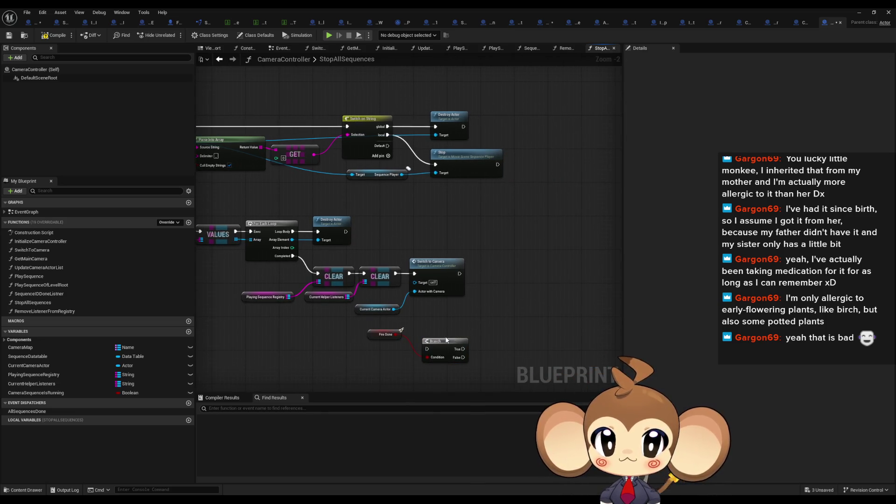
- Call All Sequences Done from the Branch's True output, placed after Switch to Camera
drag(496, 310, 495, 312)
scroll(466, 322, up, 2)
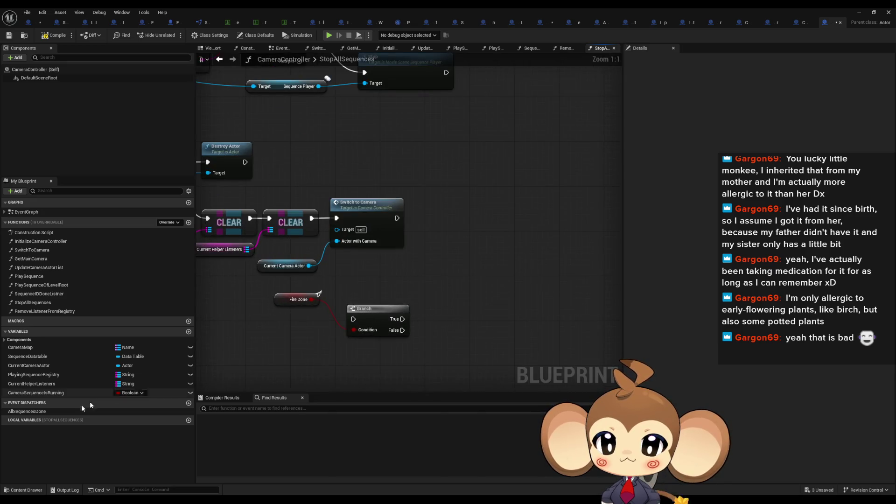
drag(41, 411, 466, 322)
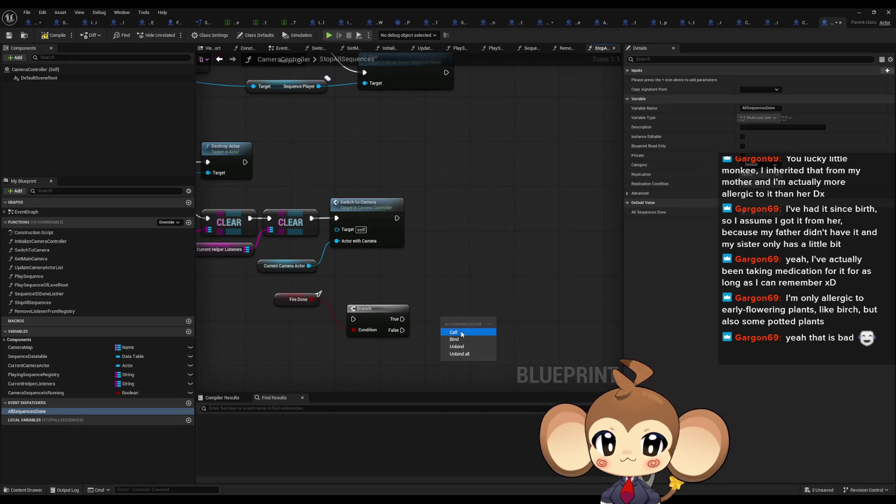
click(461, 333)
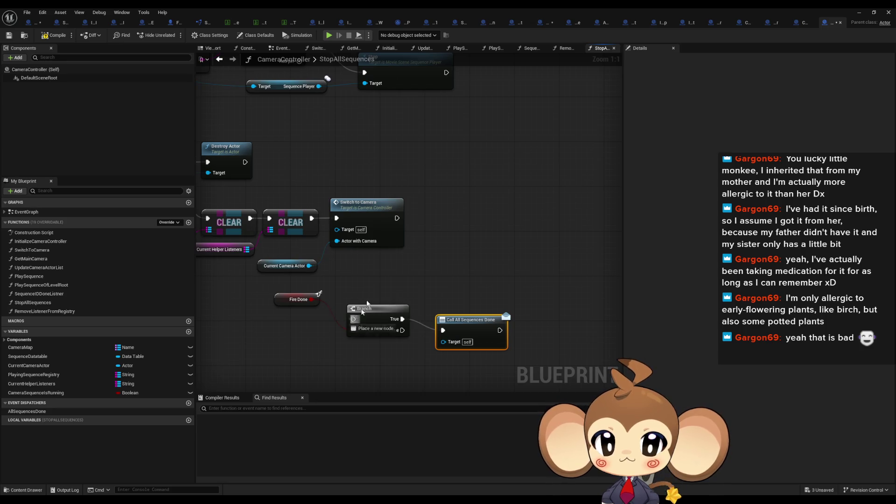
drag(381, 313, 447, 213)
drag(275, 297, 362, 263)
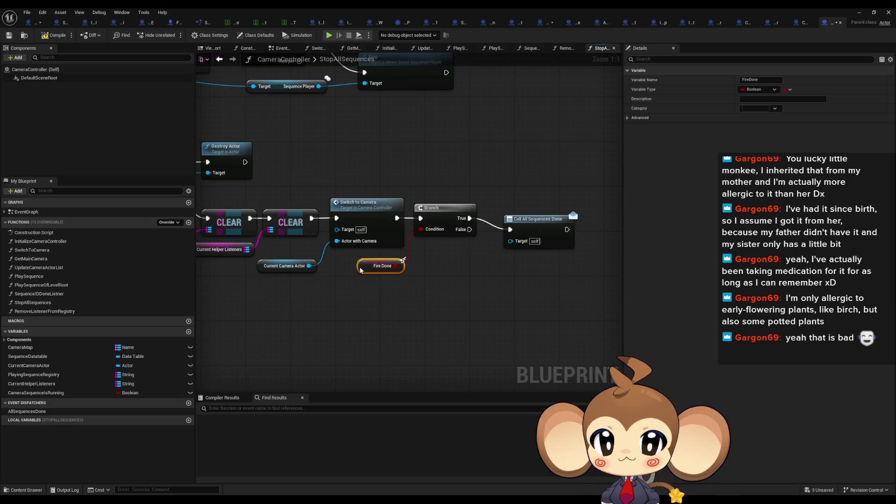
drag(541, 231, 524, 220)
- Find references to Call All Sequences Done and jump to its use in SequenceIDDoneListner
right_click(521, 217)
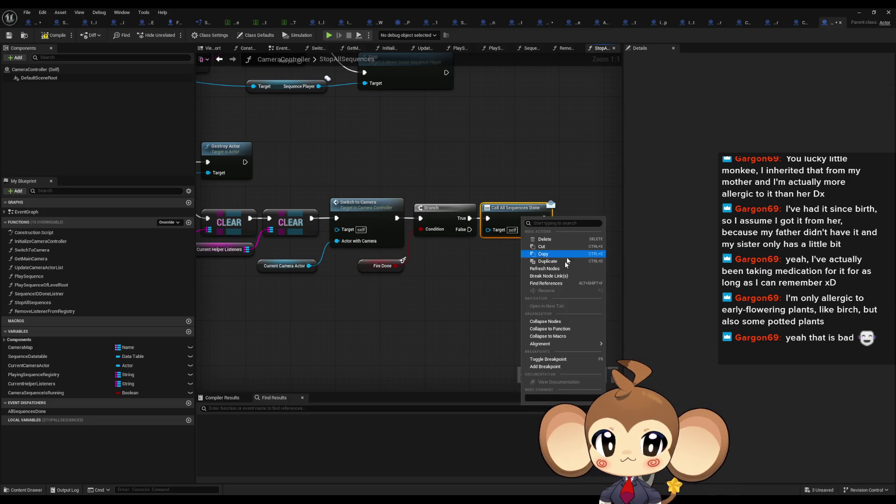
click(546, 283)
click(238, 427)
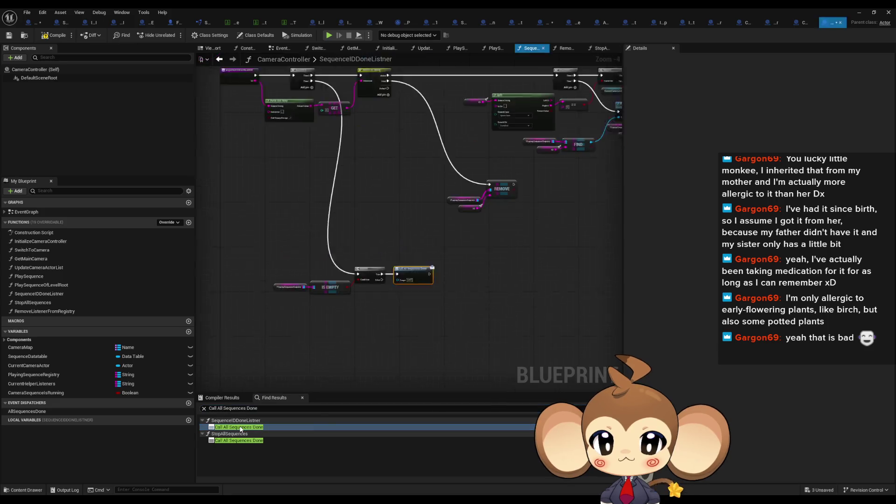
scroll(369, 252, up, 4)
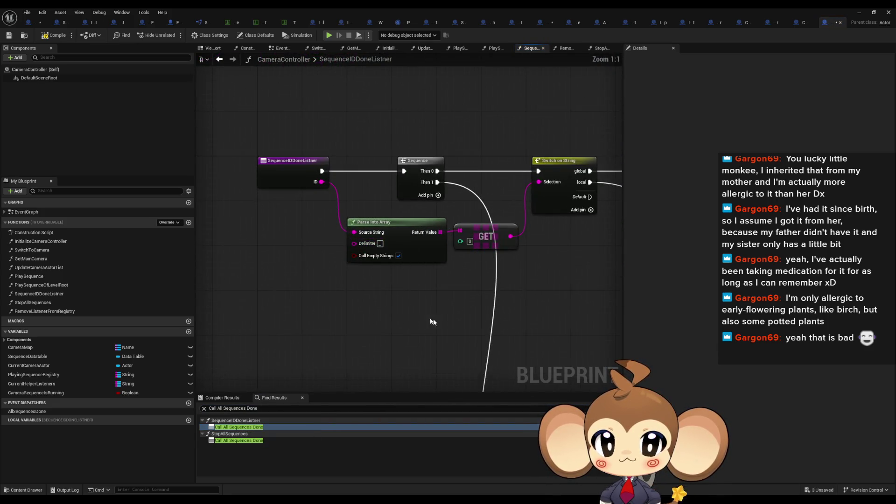
scroll(312, 235, down, 4)
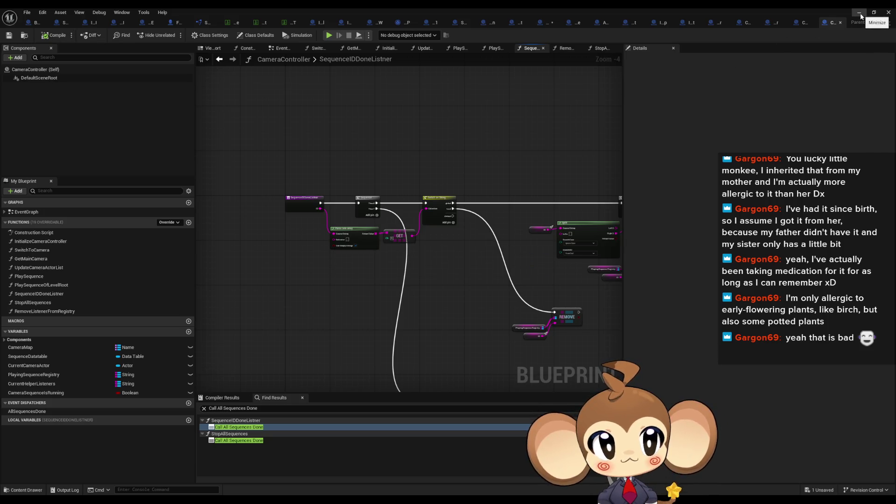
- Switch to BattleController, minimize the blueprint editor, and start a Play-In-Editor test
click(49, 23)
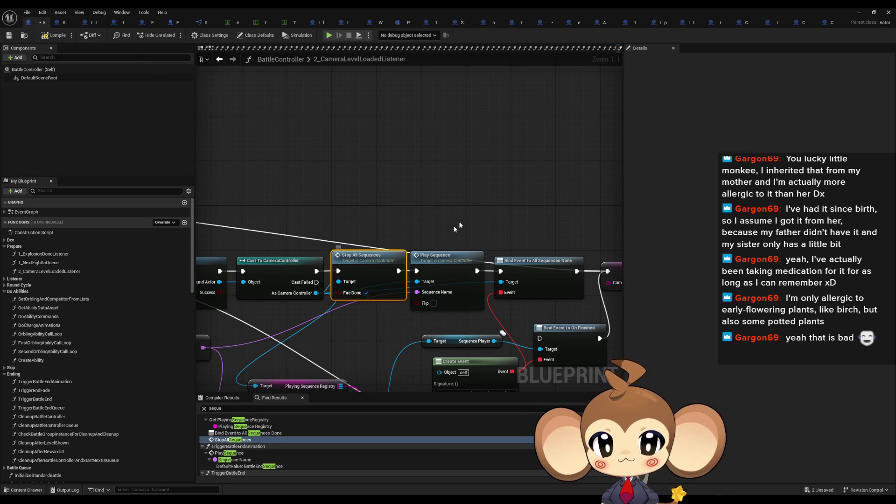
click(858, 14)
click(172, 35)
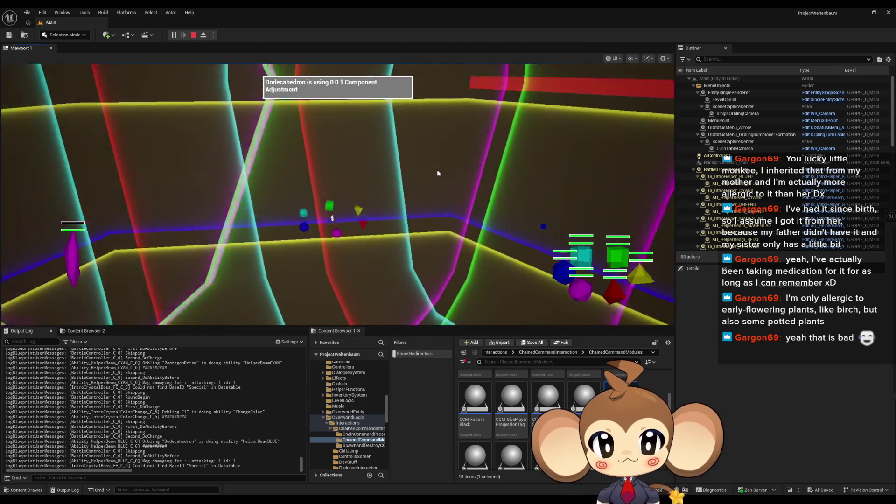
- Pause the battle, inspect SDCC_AfterIntroFight10 in the Outliner, resume, then stop the session
scroll(753, 200, down, 5)
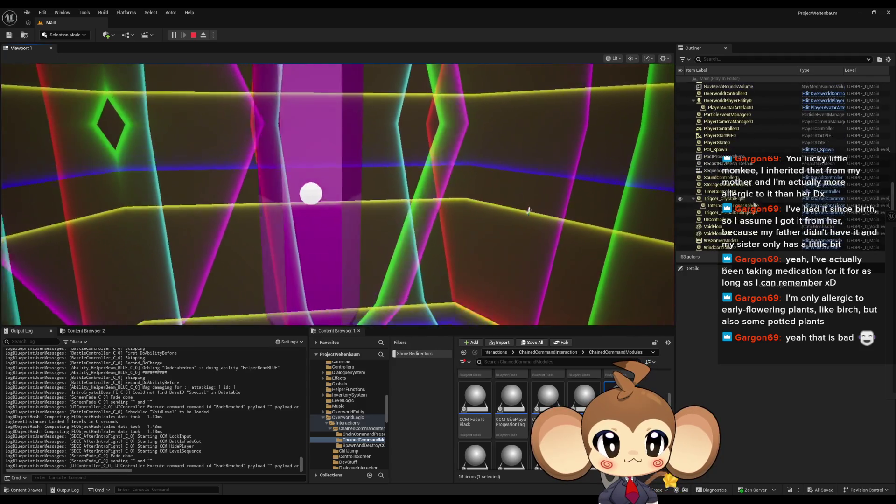
key(Pause)
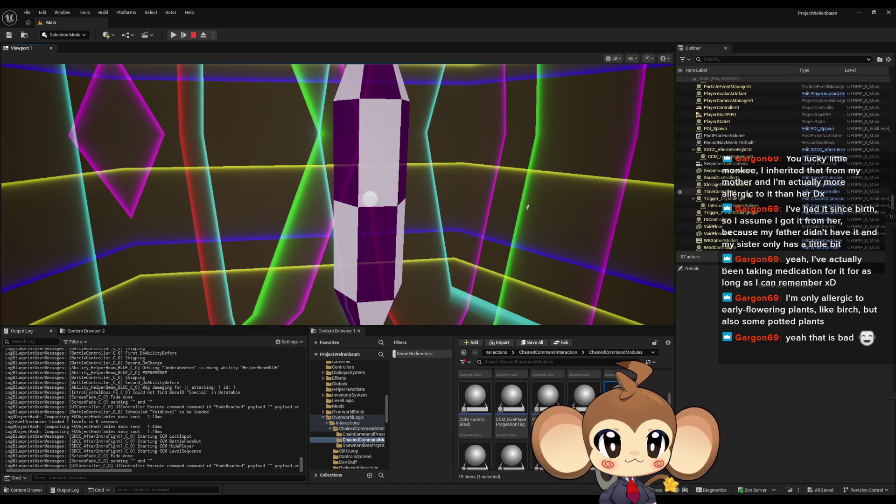
scroll(743, 199, up, 2)
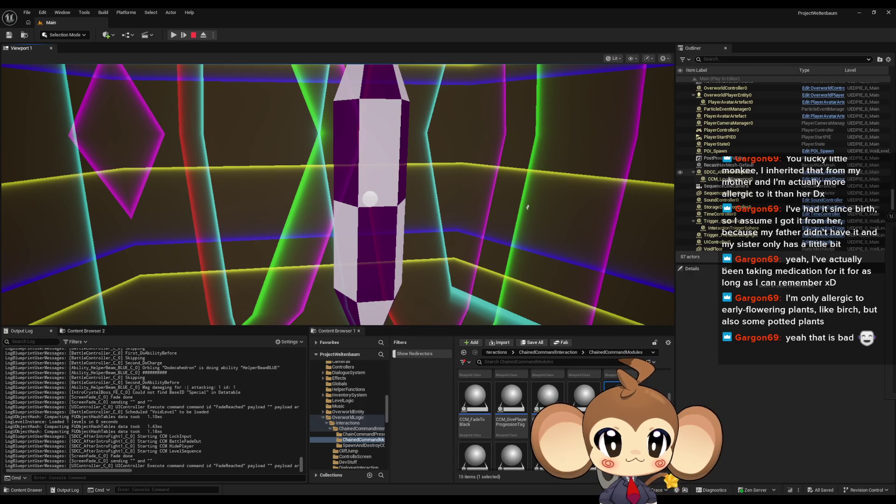
click(728, 171)
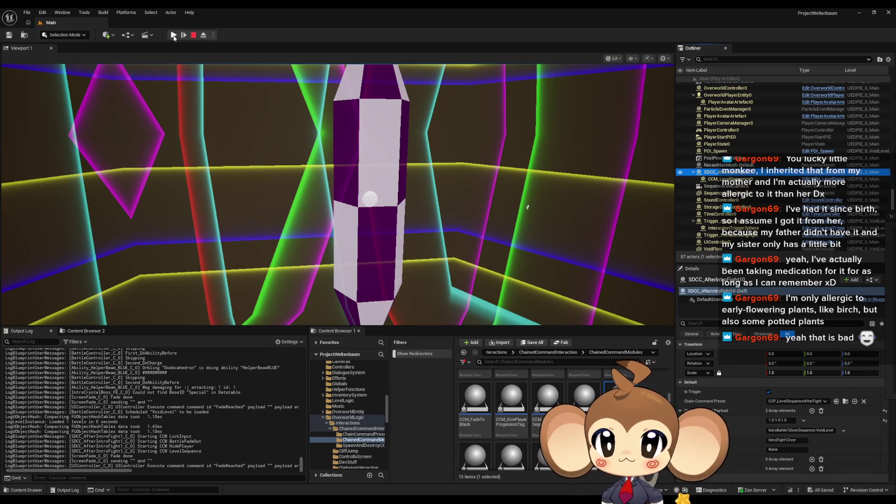
click(173, 35)
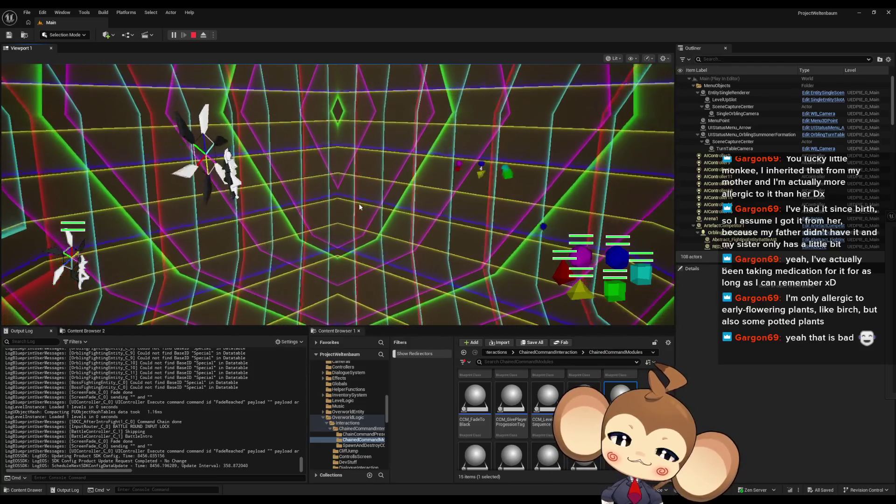
click(194, 35)
- Restore BattleController to check Stop All Sequences with Fire Done ticked, then minimize it
mouse_move(369, 502)
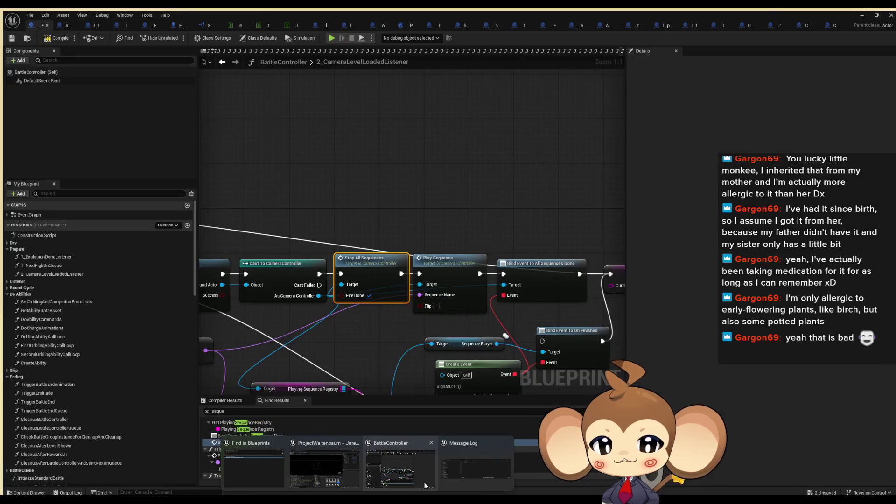
click(424, 482)
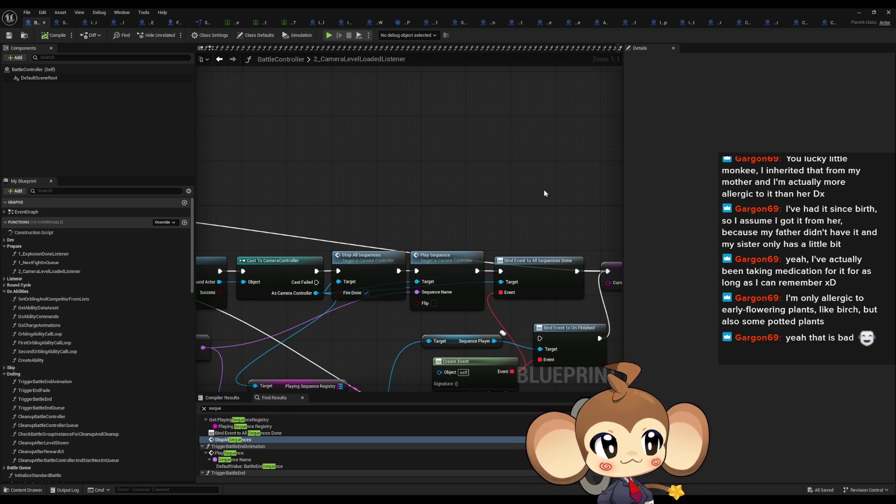
scroll(482, 194, down, 3)
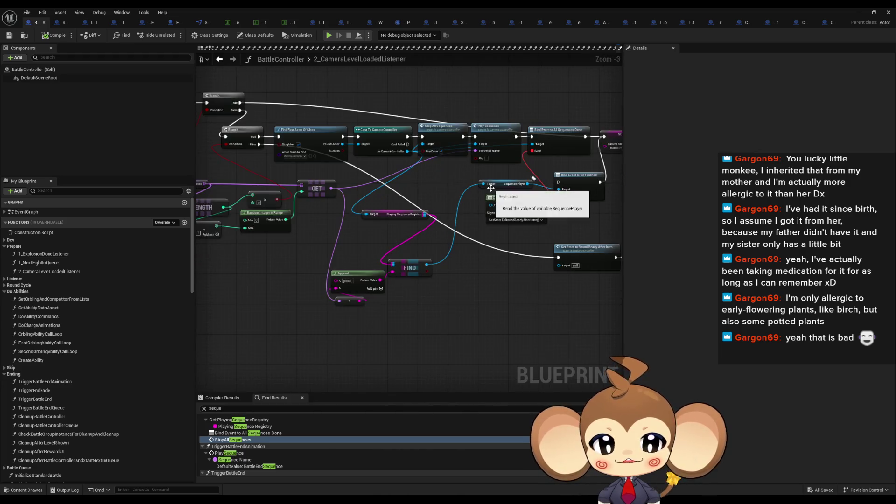
click(859, 12)
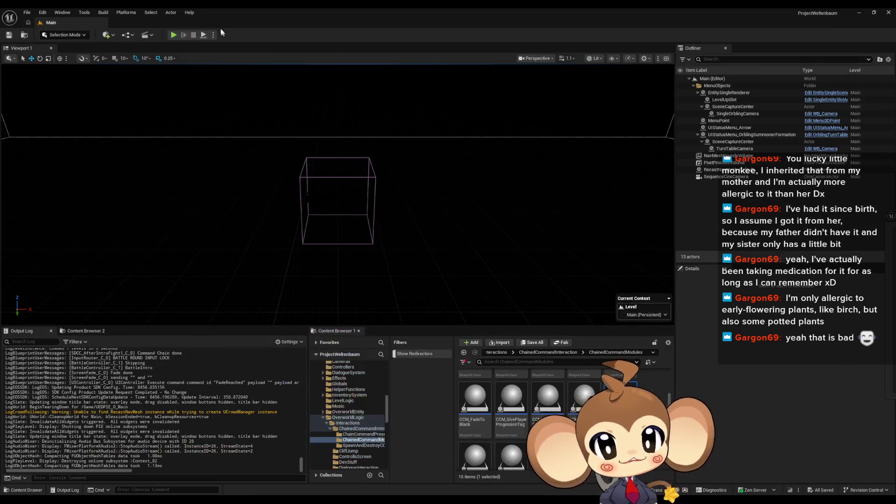
- Start another battle run and scroll the Output Log sideways to read the Accessed None errors
click(174, 35)
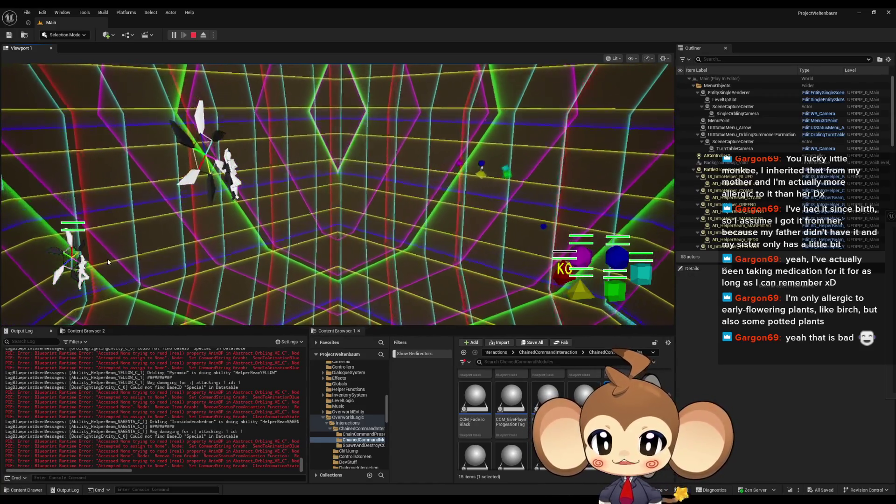
drag(104, 469, 241, 476)
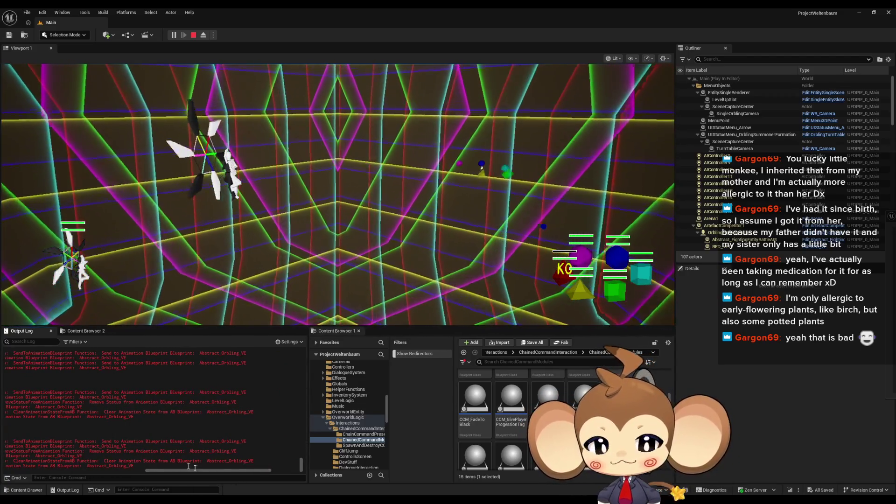
drag(203, 472, 56, 467)
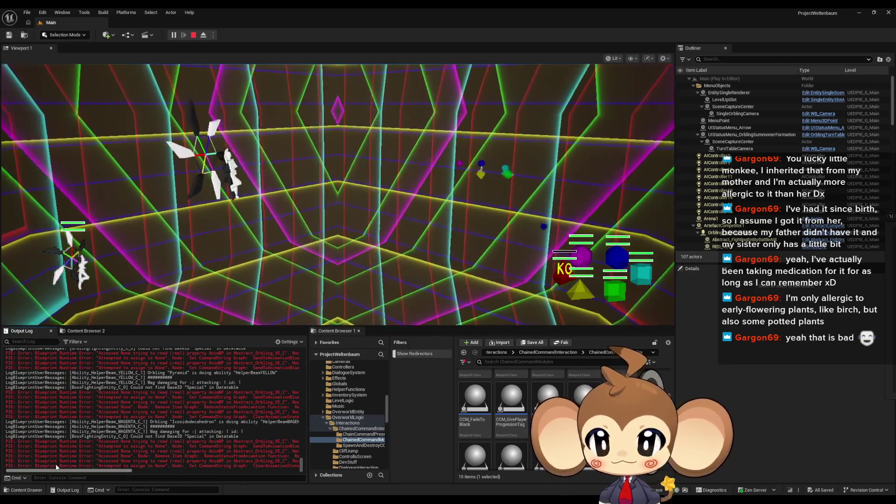